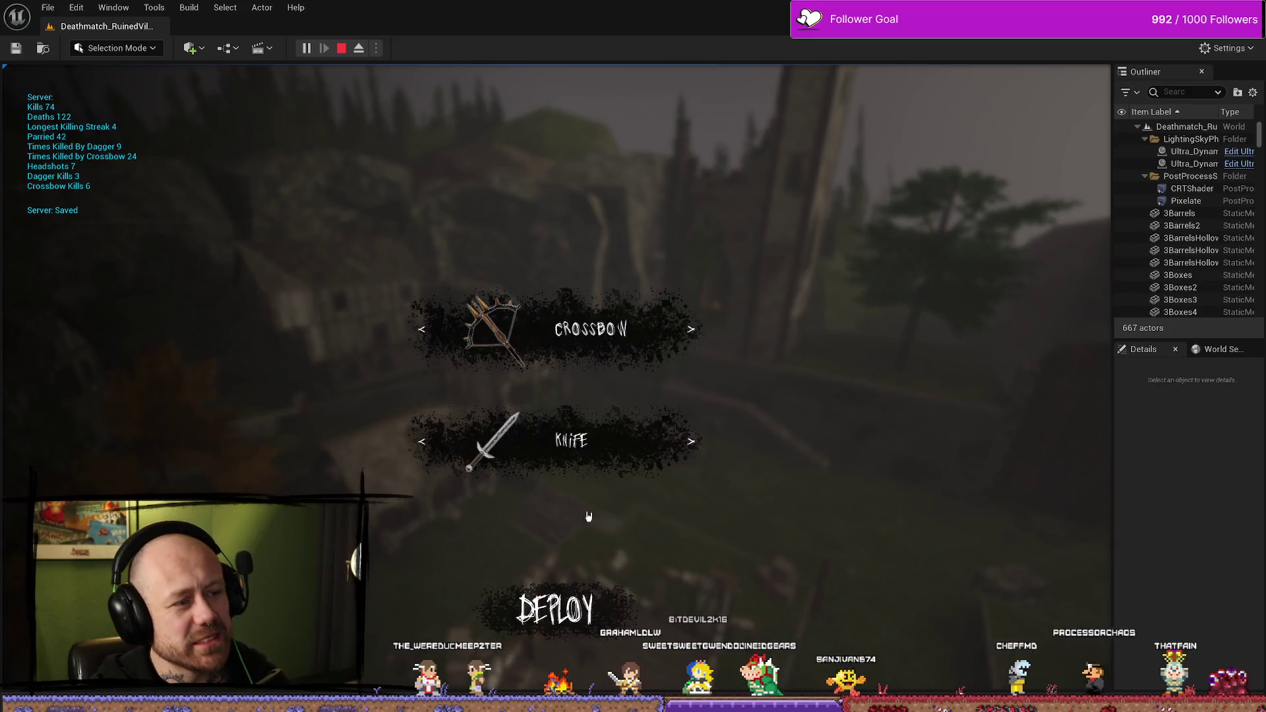
Step: Stop Play In Editor and bring up the WB_InGameMenu widget blueprint layout
{"action": "key", "text": "Escape"}
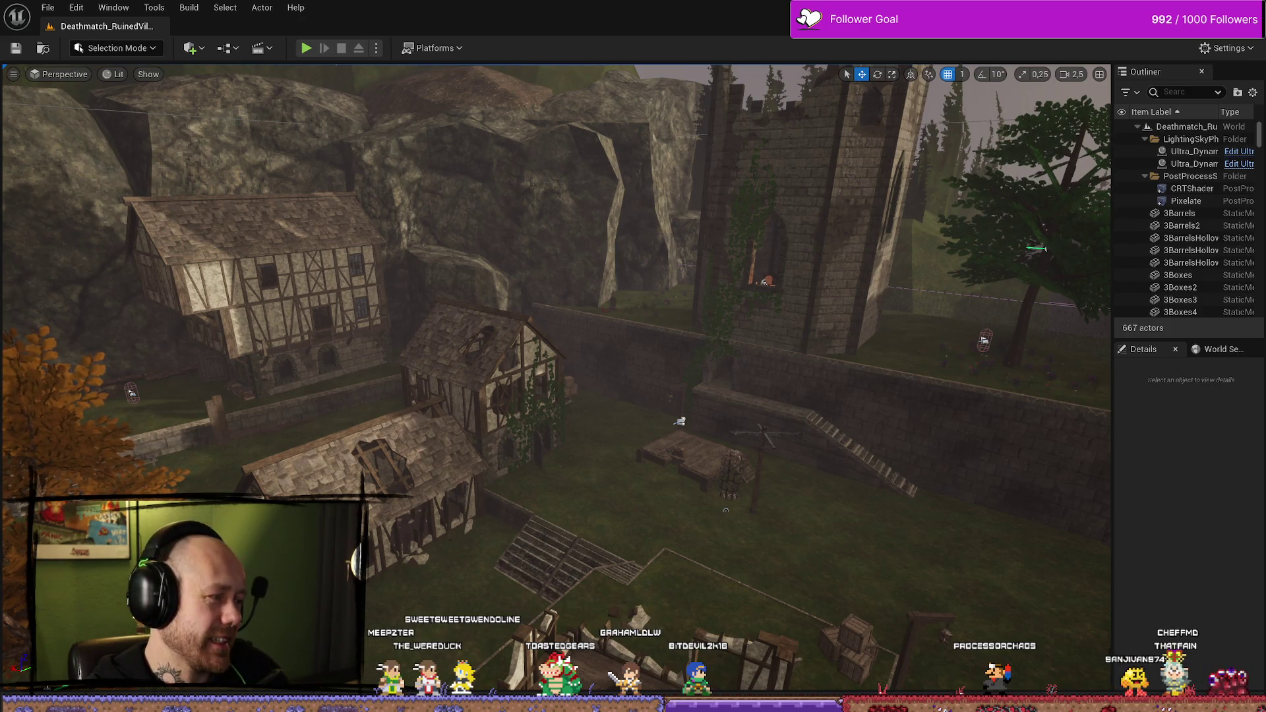
{"action": "key", "text": "alt+Tab"}
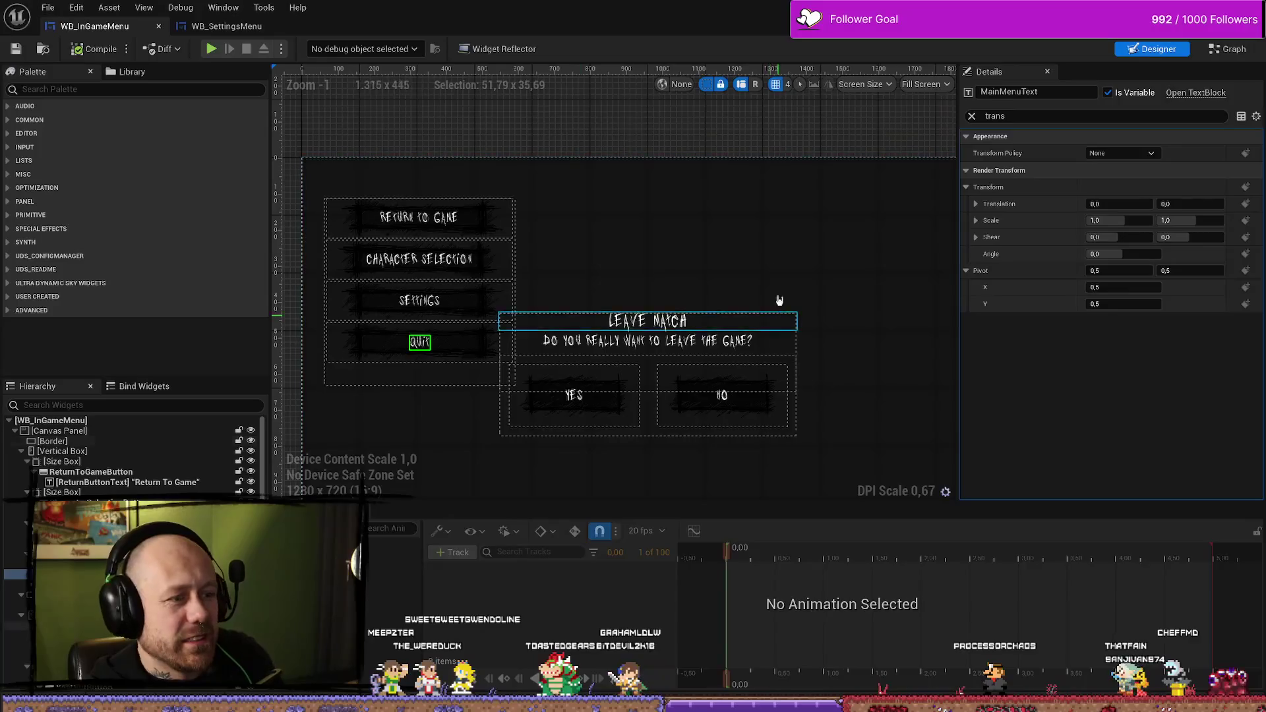
Step: In the event graph, nudge the Try to Show Character Selection Button node slightly left
{"action": "scroll", "coordinate": [625, 145], "scroll_direction": "up", "scroll_amount": 1}
{"action": "scroll", "coordinate": [628, 121], "scroll_direction": "down", "scroll_amount": 1}
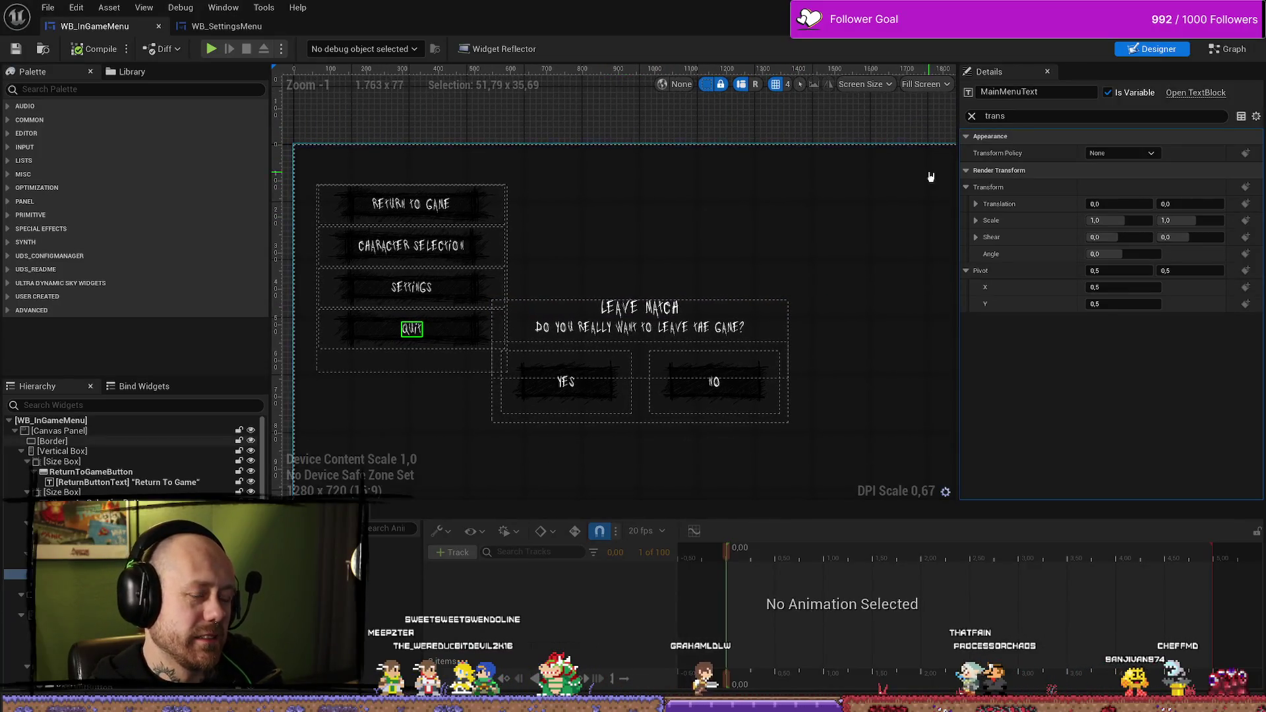
{"action": "key", "text": "ctrl+Tab"}
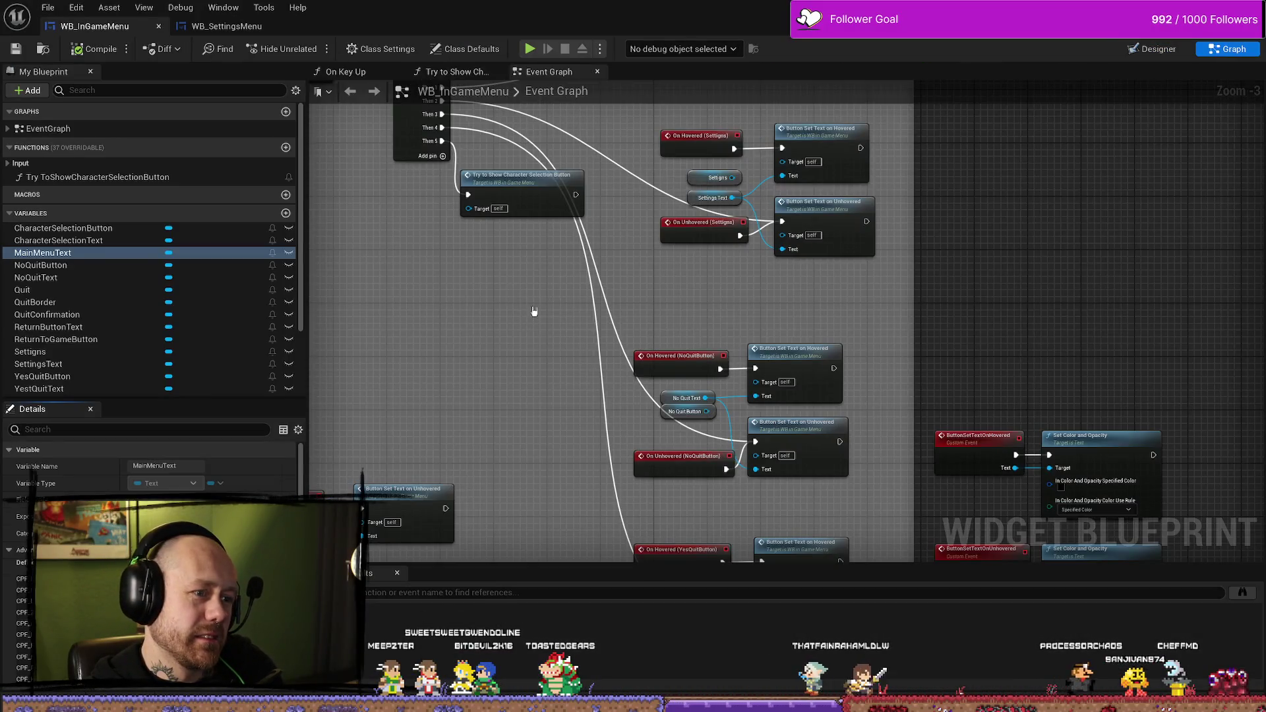
{"action": "scroll", "coordinate": [614, 330], "scroll_direction": "down", "scroll_amount": 3}
{"action": "scroll", "coordinate": [633, 297], "scroll_direction": "up", "scroll_amount": 5}
{"action": "left_click", "coordinate": [642, 283]}
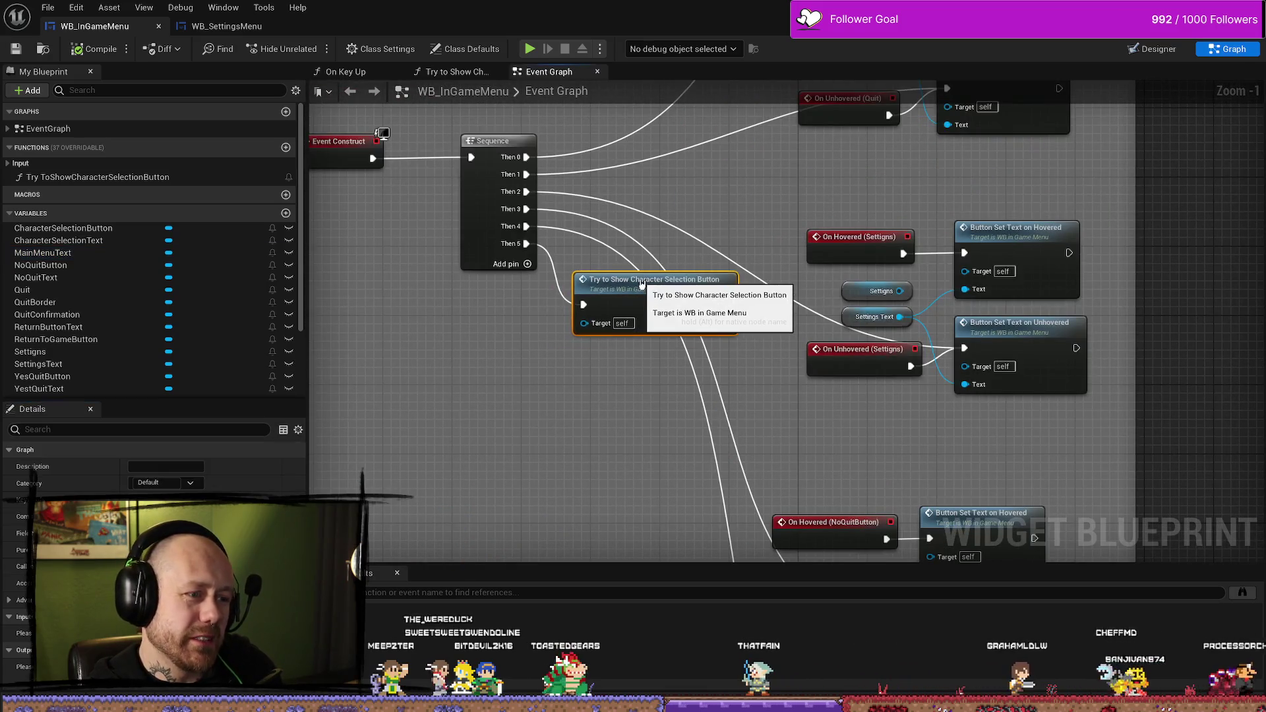
{"action": "left_click_drag", "start_coordinate": [641, 283], "coordinate": [625, 285]}
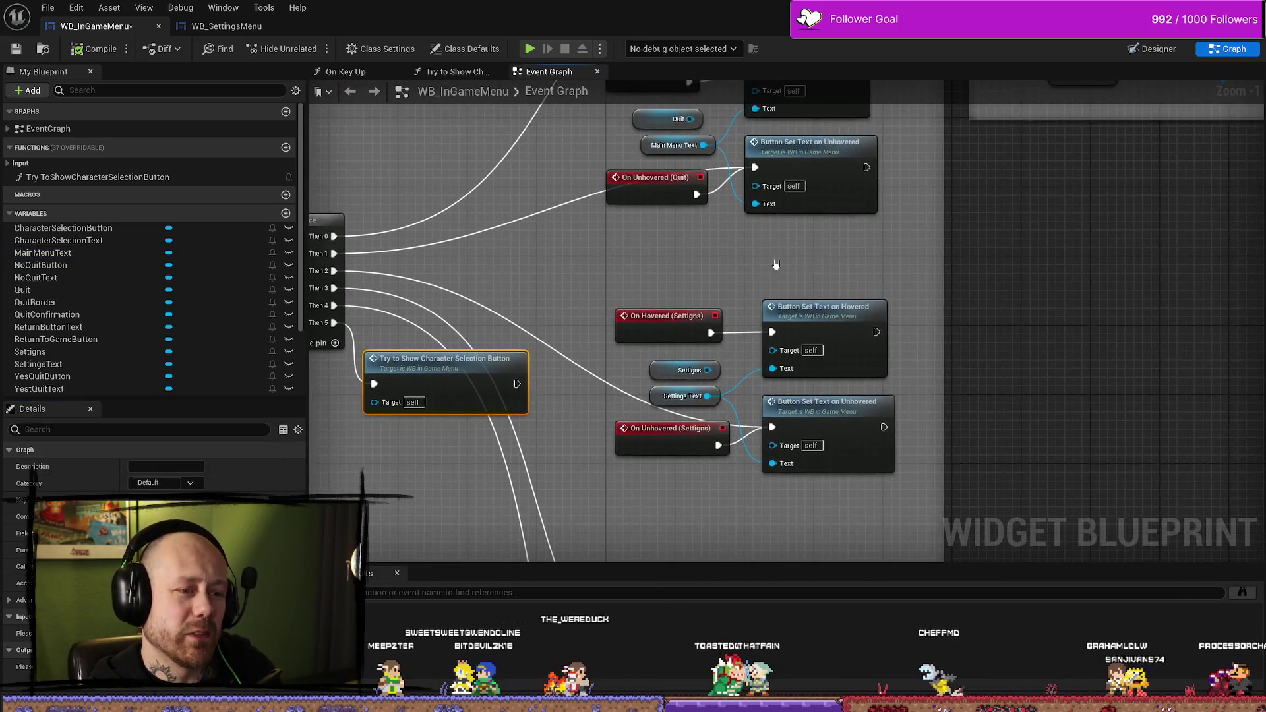
Step: Select the ReturnToGameButton hover node group and move it down-left
{"action": "left_click_drag", "start_coordinate": [584, 423], "coordinate": [805, 262]}
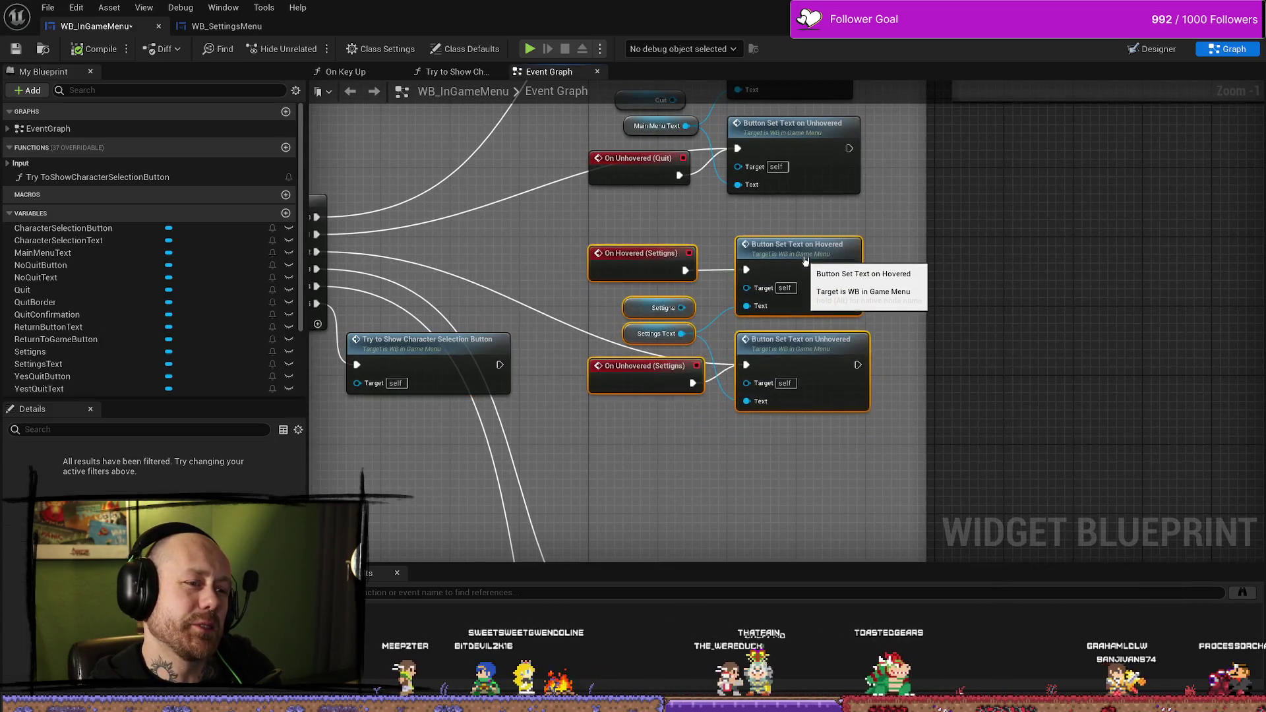
{"action": "scroll", "coordinate": [599, 424], "scroll_direction": "down", "scroll_amount": 2}
{"action": "scroll", "coordinate": [839, 225], "scroll_direction": "up", "scroll_amount": 2}
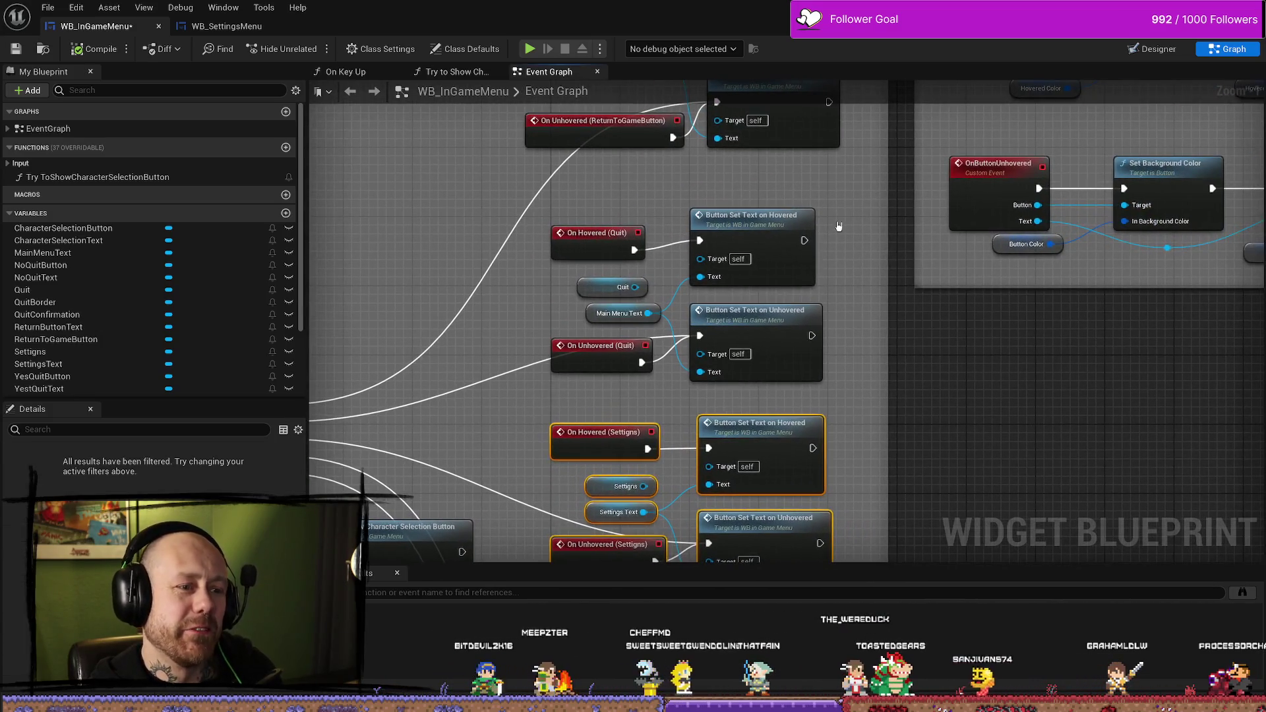
{"action": "scroll", "coordinate": [843, 211], "scroll_direction": "down", "scroll_amount": 2}
{"action": "left_click_drag", "start_coordinate": [808, 333], "coordinate": [495, 168]}
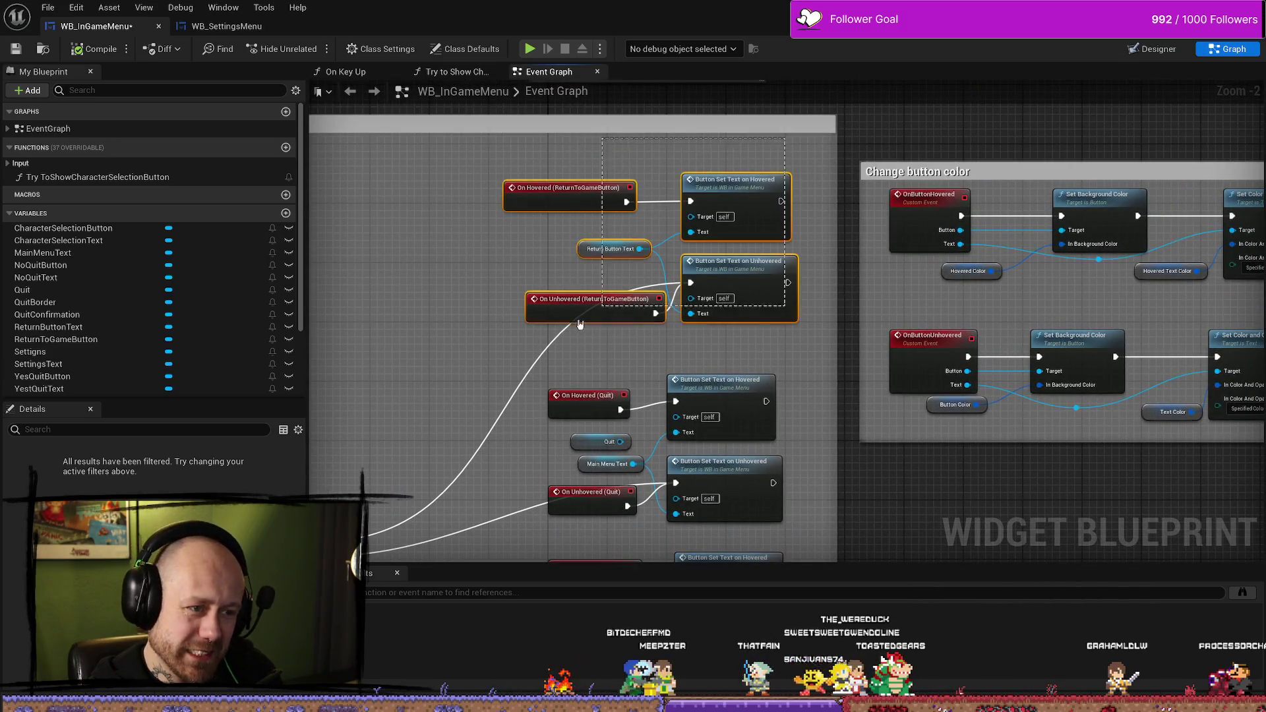
{"action": "left_click_drag", "start_coordinate": [692, 224], "coordinate": [676, 253]}
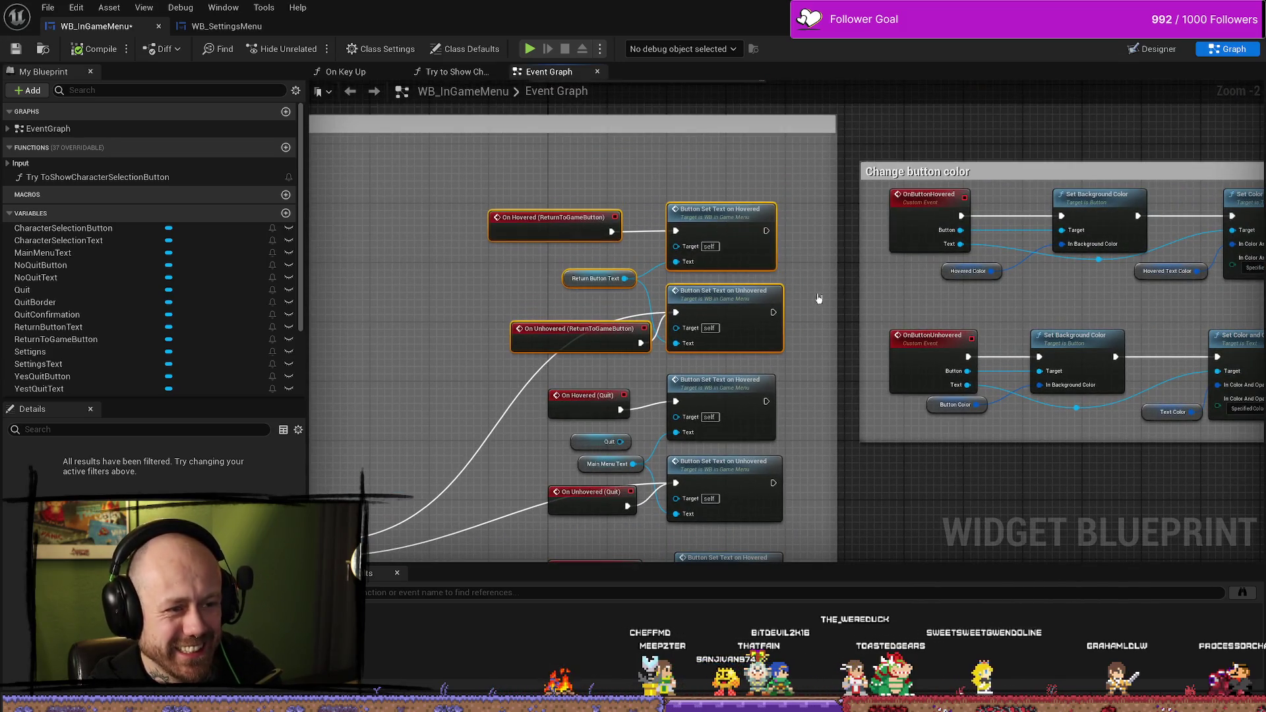
Step: Pan the graph to reveal Event Construct, then return to the Designer layout
{"action": "mouse_move", "coordinate": [839, 288]}
{"action": "left_mouse_down"}
{"action": "mouse_move", "coordinate": [717, 180]}
{"action": "mouse_move", "coordinate": [752, 215]}
{"action": "left_mouse_up"}
{"action": "scroll", "coordinate": [752, 215], "scroll_direction": "down", "scroll_amount": 2}
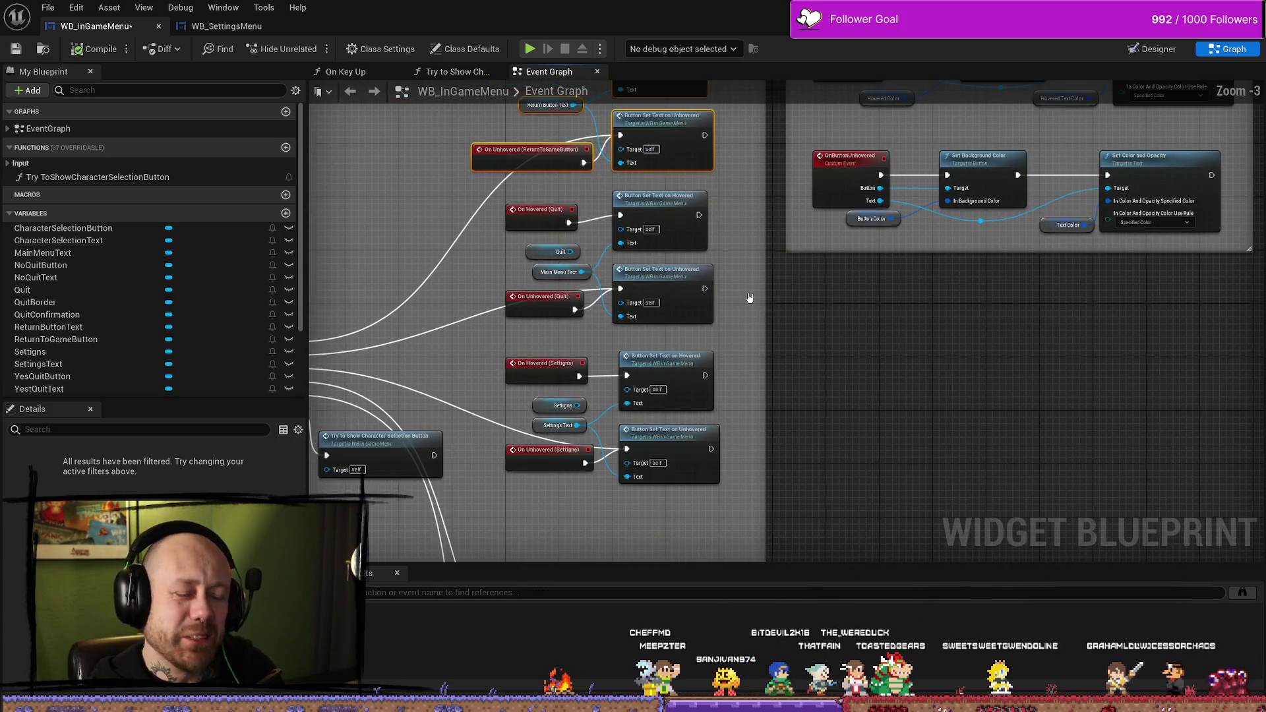
{"action": "mouse_move", "coordinate": [511, 263]}
{"action": "left_mouse_down"}
{"action": "mouse_move", "coordinate": [591, 269]}
{"action": "mouse_move", "coordinate": [625, 254]}
{"action": "mouse_move", "coordinate": [512, 148]}
{"action": "left_mouse_up"}
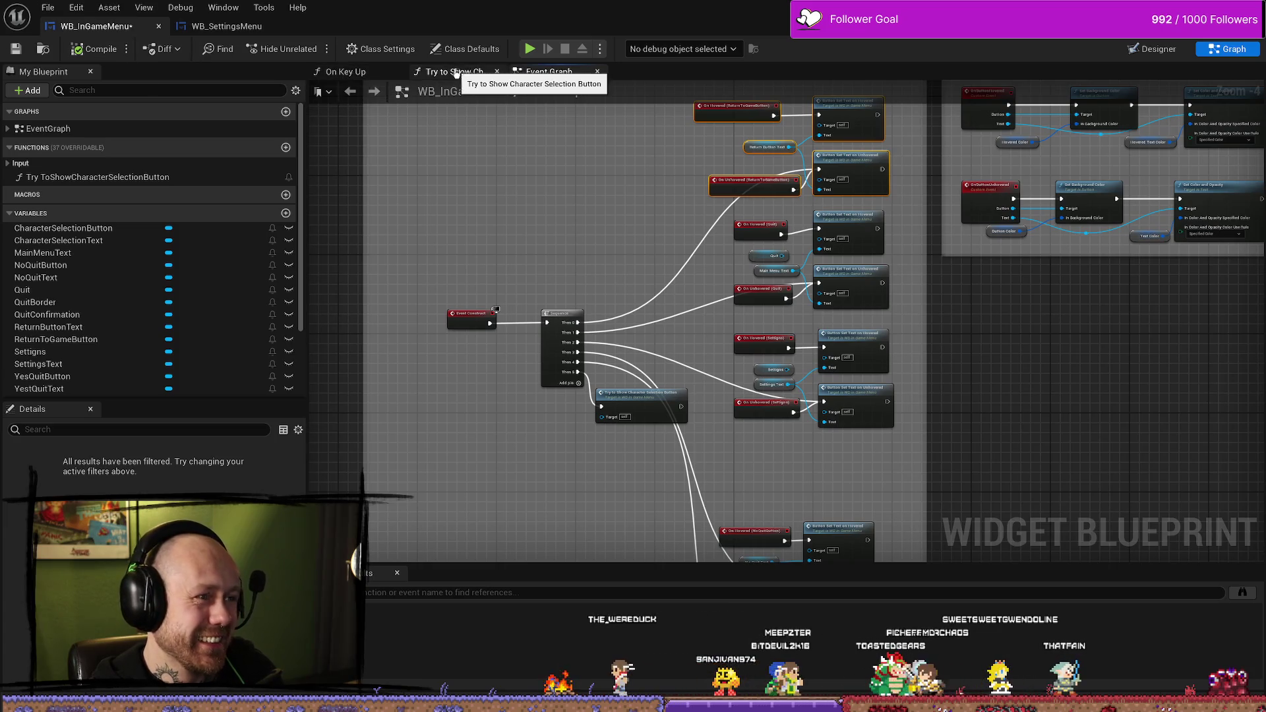
{"action": "left_click", "coordinate": [1156, 49]}
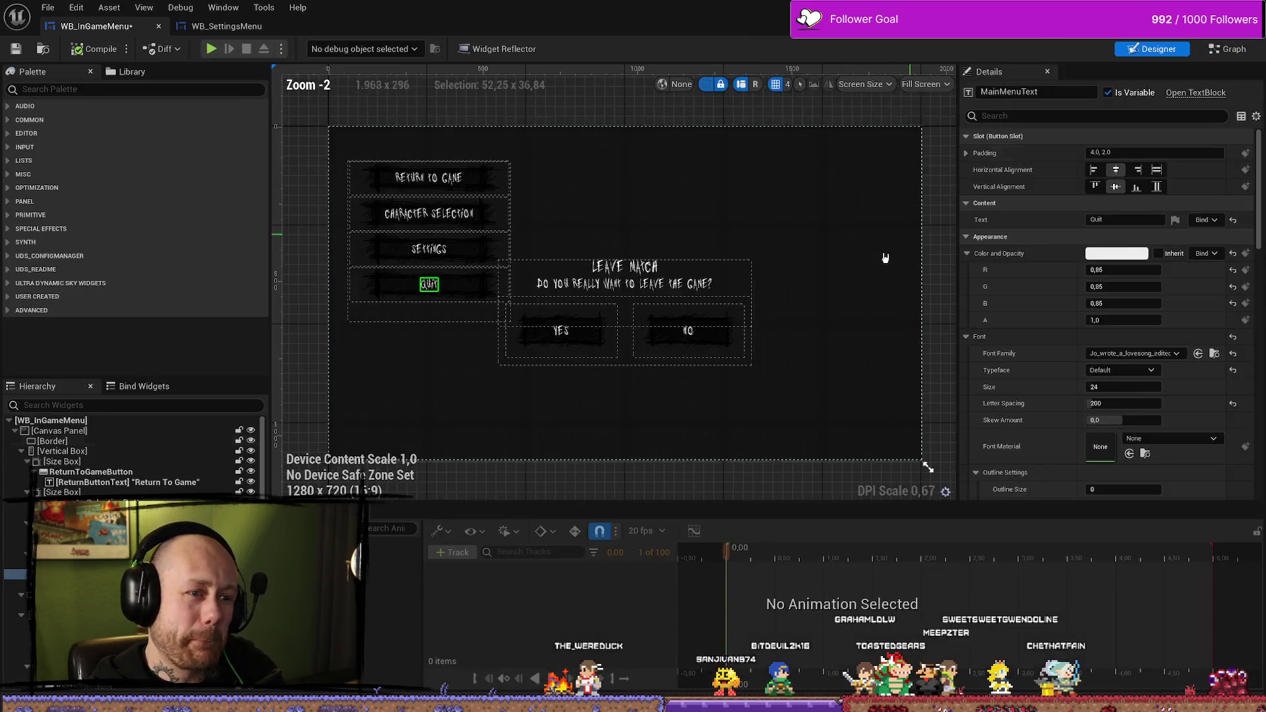
Step: Switch to WB_SettingsMenu's event graph and open the Content Browser drawer on MyStuff/Sounds
{"action": "left_click", "coordinate": [295, 31]}
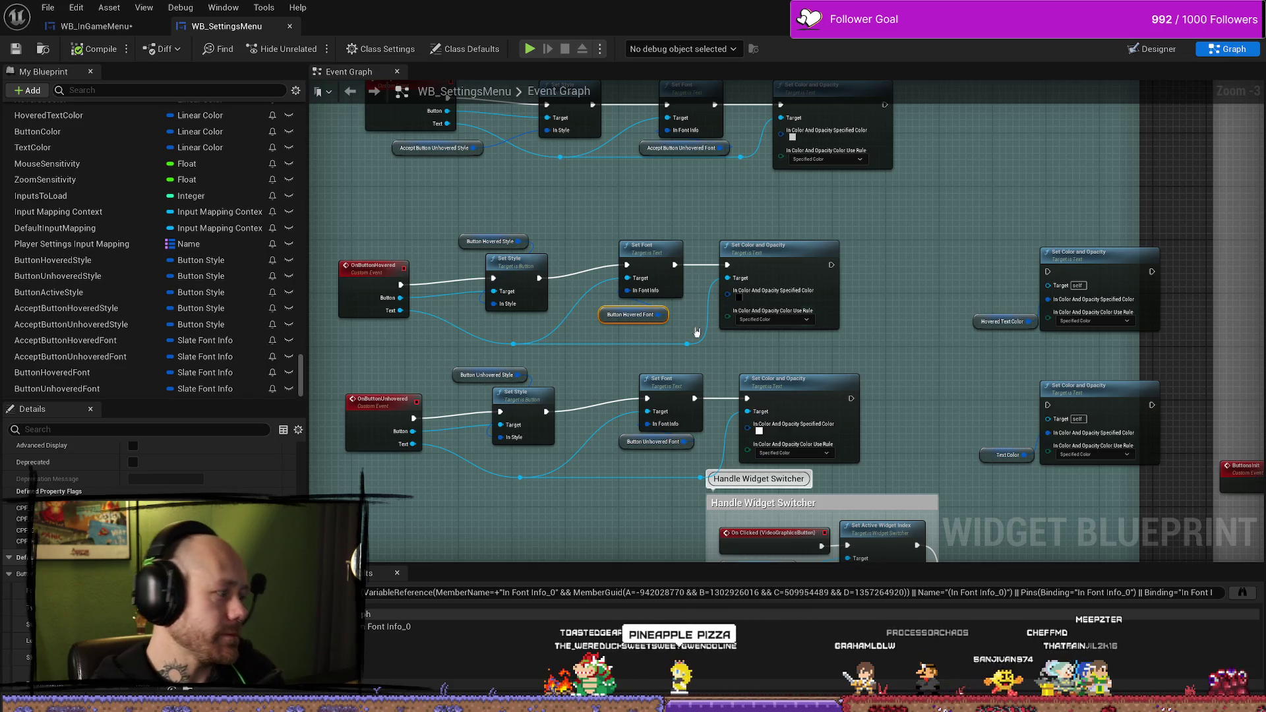
{"action": "key", "text": "ctrl+space"}
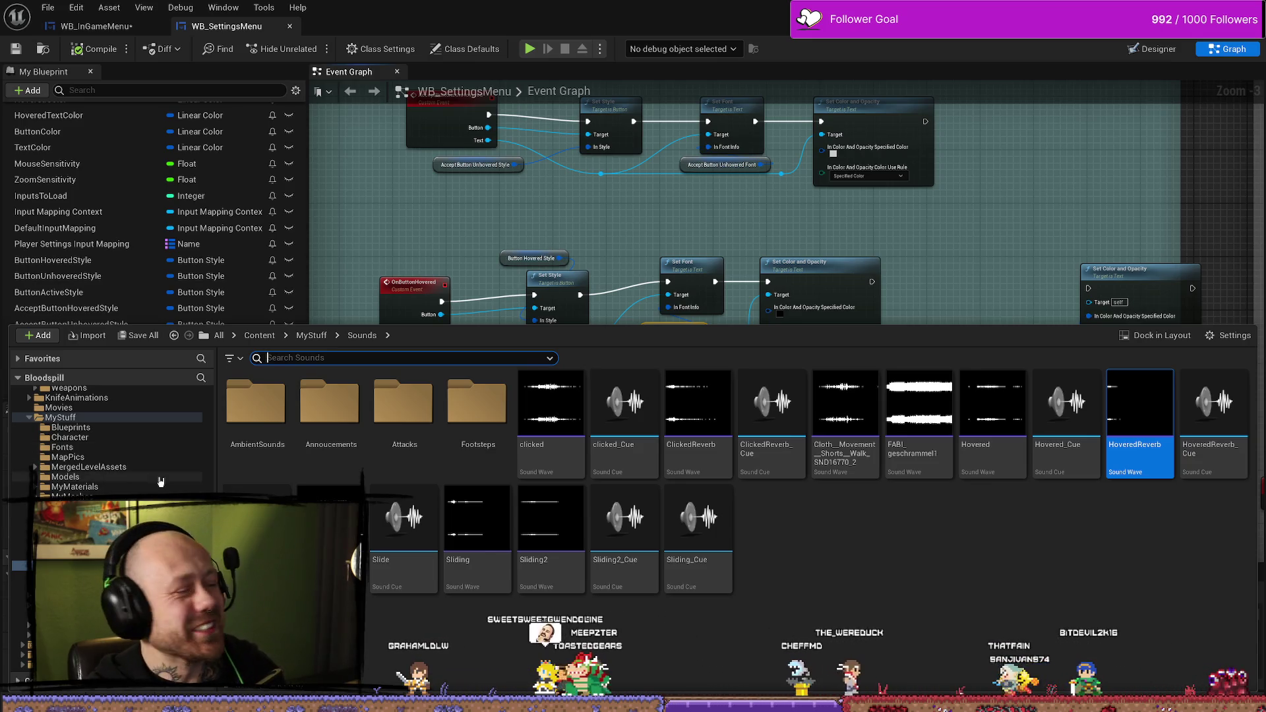
Step: Browse from MyStuff to FPS/UI and open the CharacterSelection folder
{"action": "left_click", "coordinate": [60, 417]}
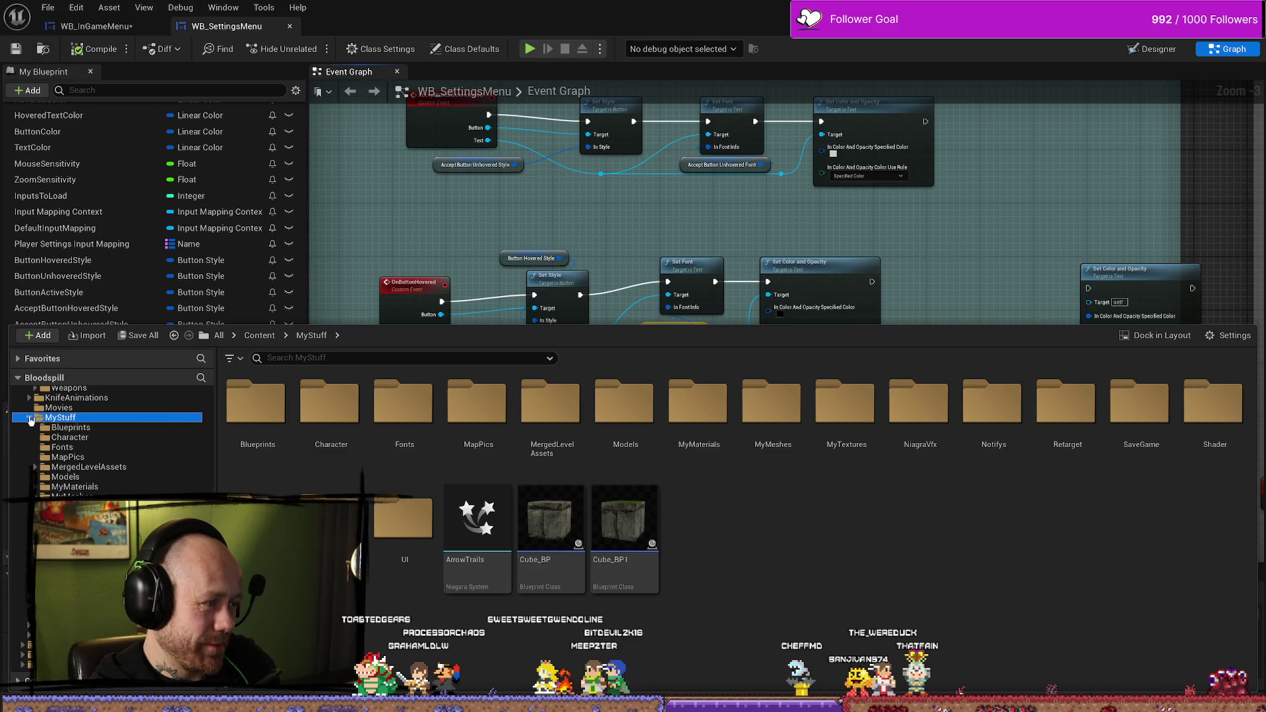
{"action": "left_click", "coordinate": [30, 419]}
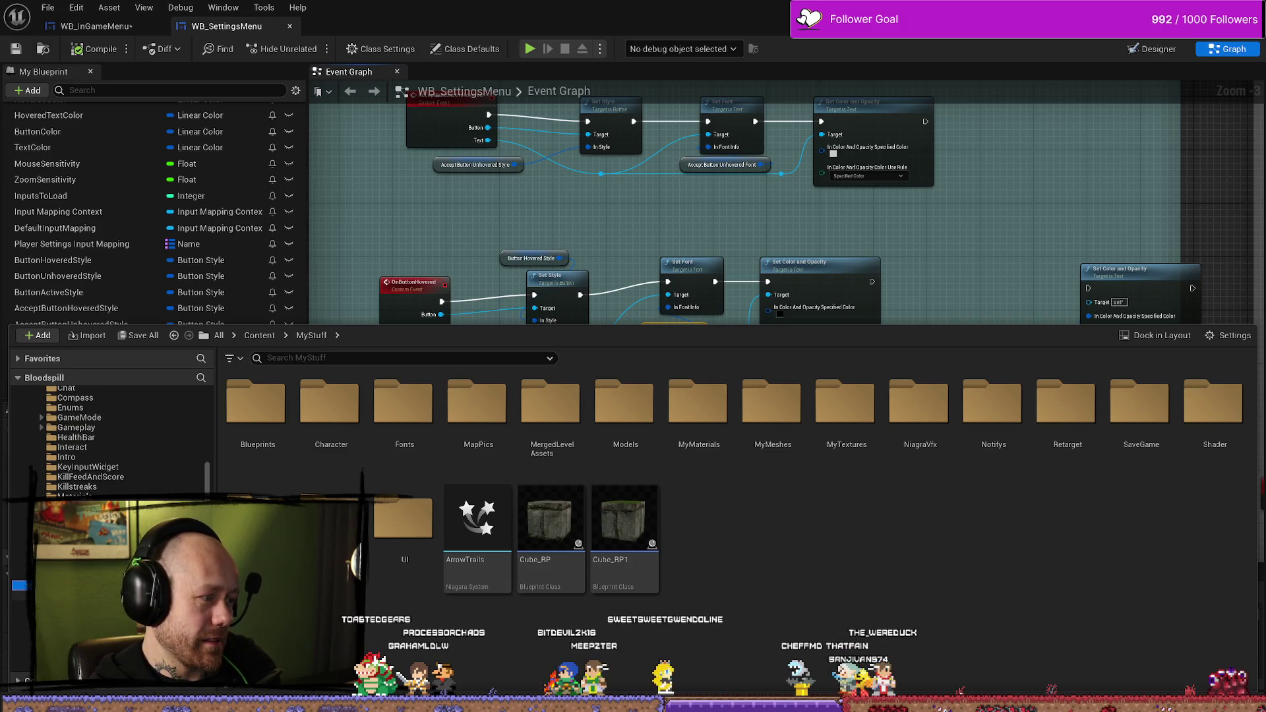
{"action": "scroll", "coordinate": [55, 450], "scroll_direction": "up", "scroll_amount": 3}
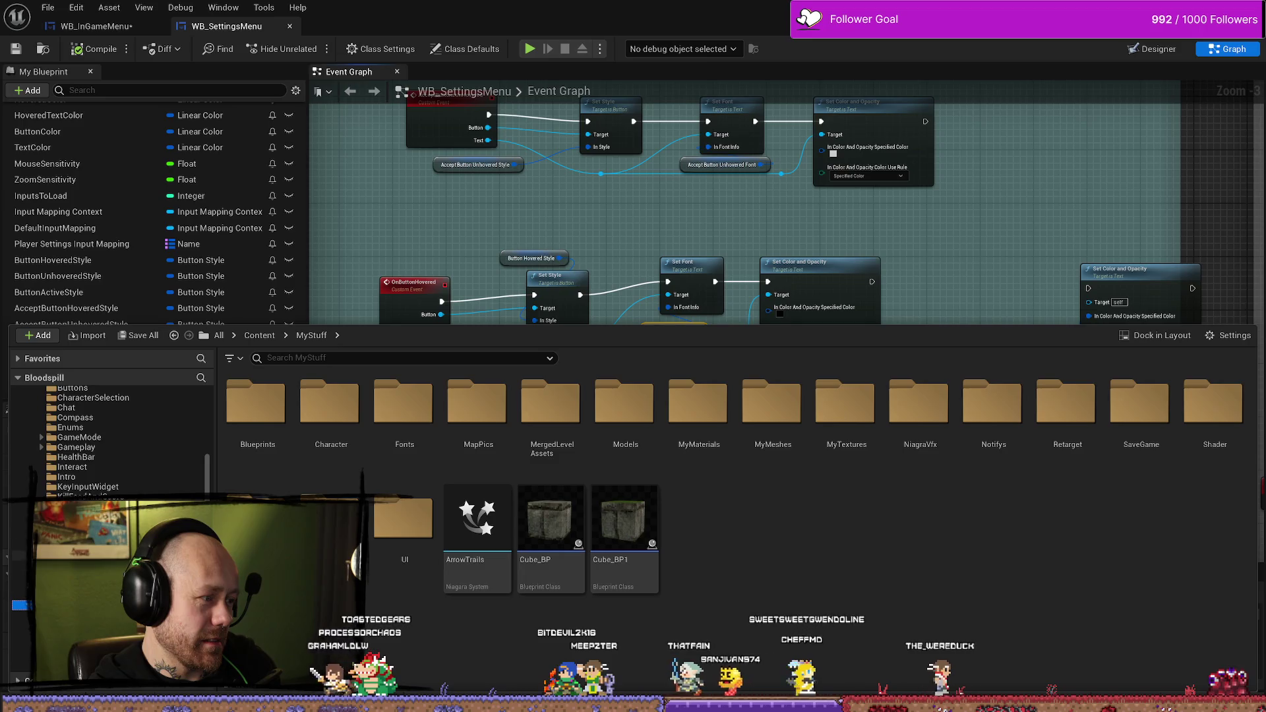
{"action": "left_click", "coordinate": [55, 437]}
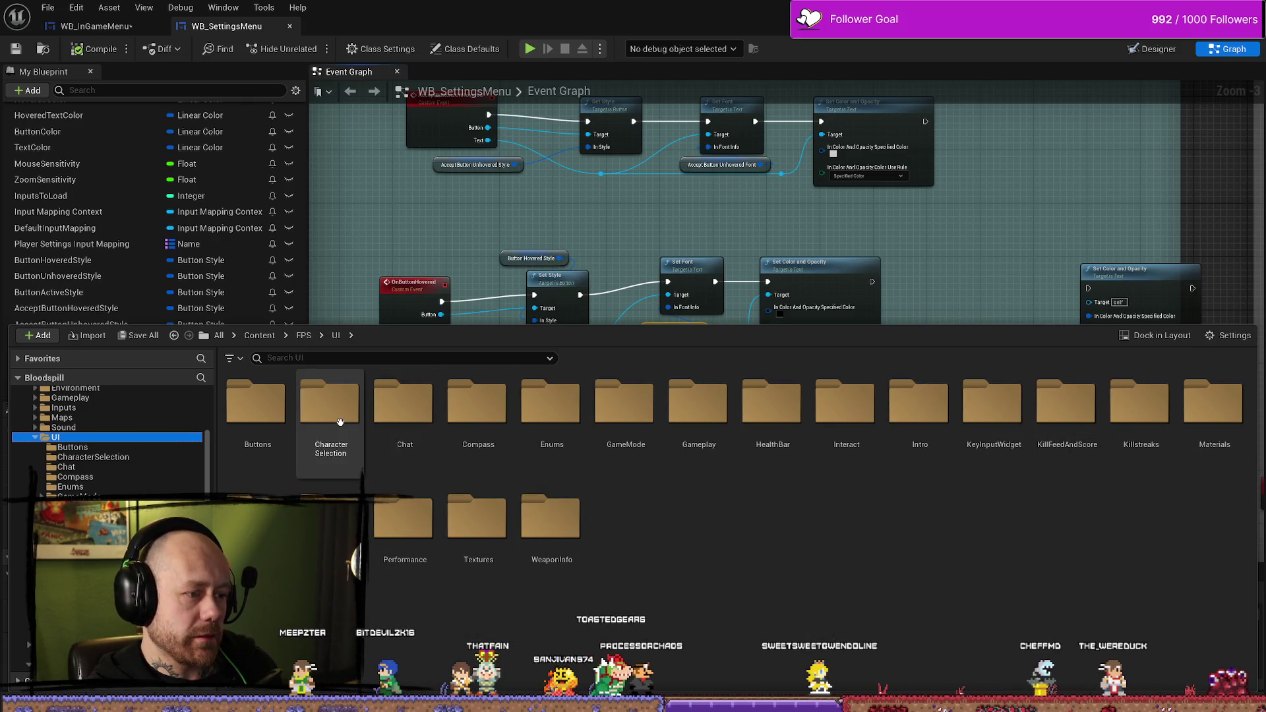
{"action": "left_click", "coordinate": [343, 413]}
{"action": "double_click", "coordinate": [342, 413]}
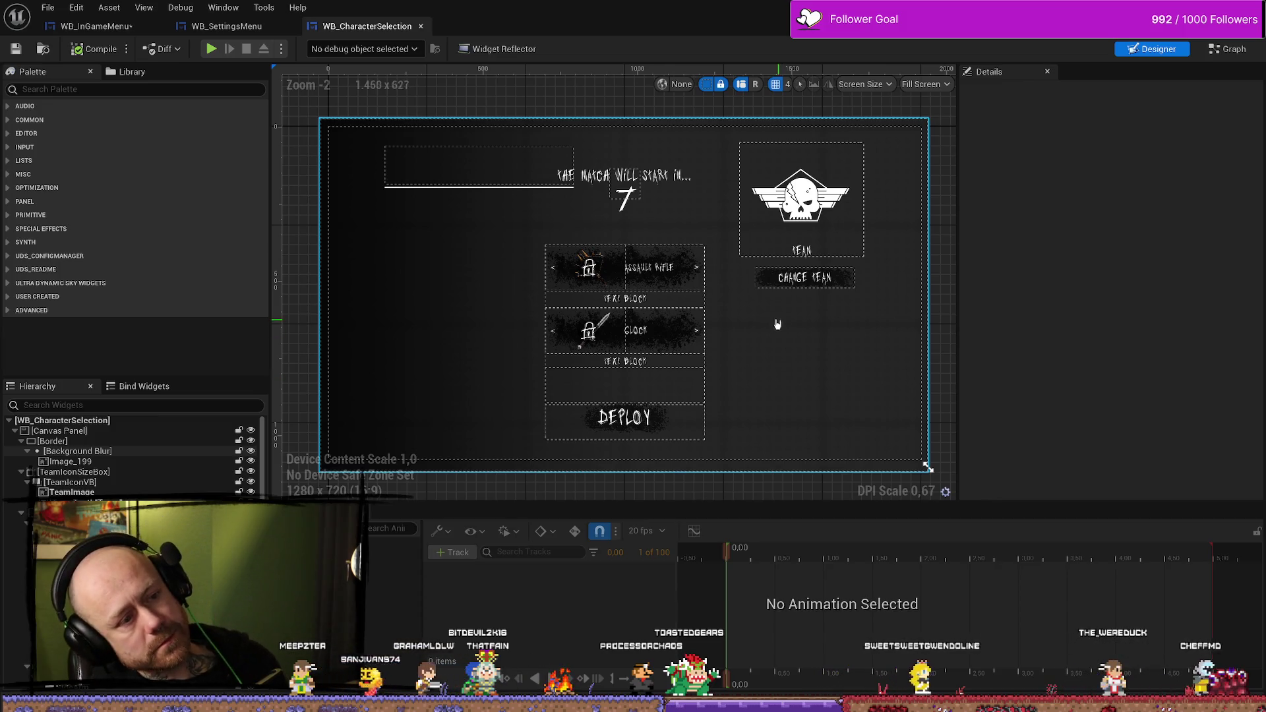
Step: Reframe the layout, select the Assault Rifle selector row, then switch to Graph
{"action": "scroll", "coordinate": [778, 324], "scroll_direction": "up", "scroll_amount": 4}
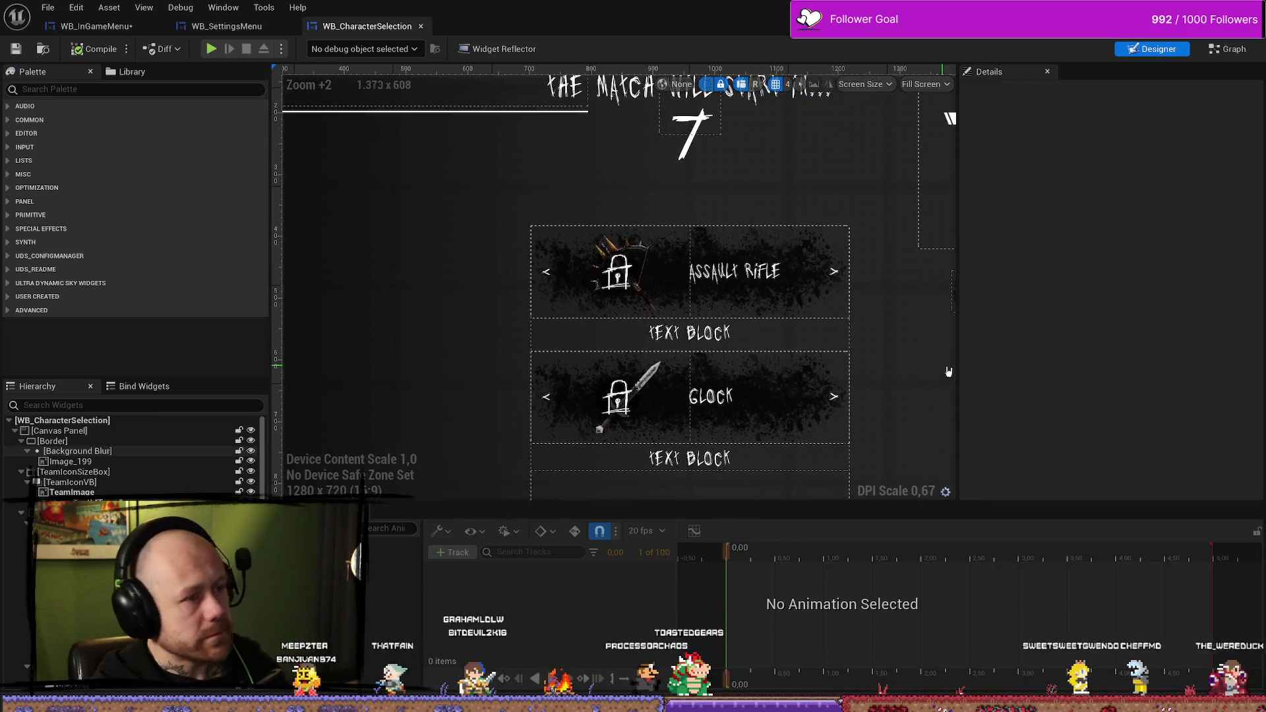
{"action": "scroll", "coordinate": [607, 215], "scroll_direction": "down", "scroll_amount": 2}
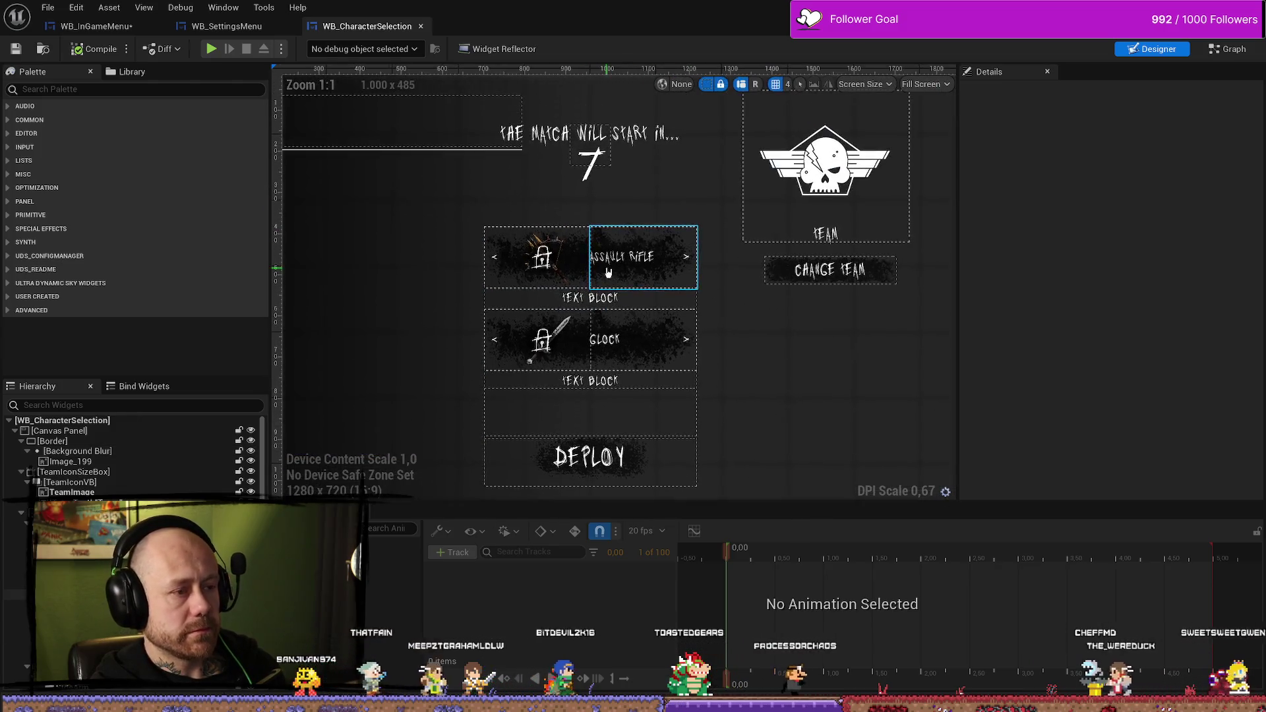
{"action": "scroll", "coordinate": [455, 244], "scroll_direction": "up", "scroll_amount": 2}
{"action": "scroll", "coordinate": [569, 217], "scroll_direction": "down", "scroll_amount": 2}
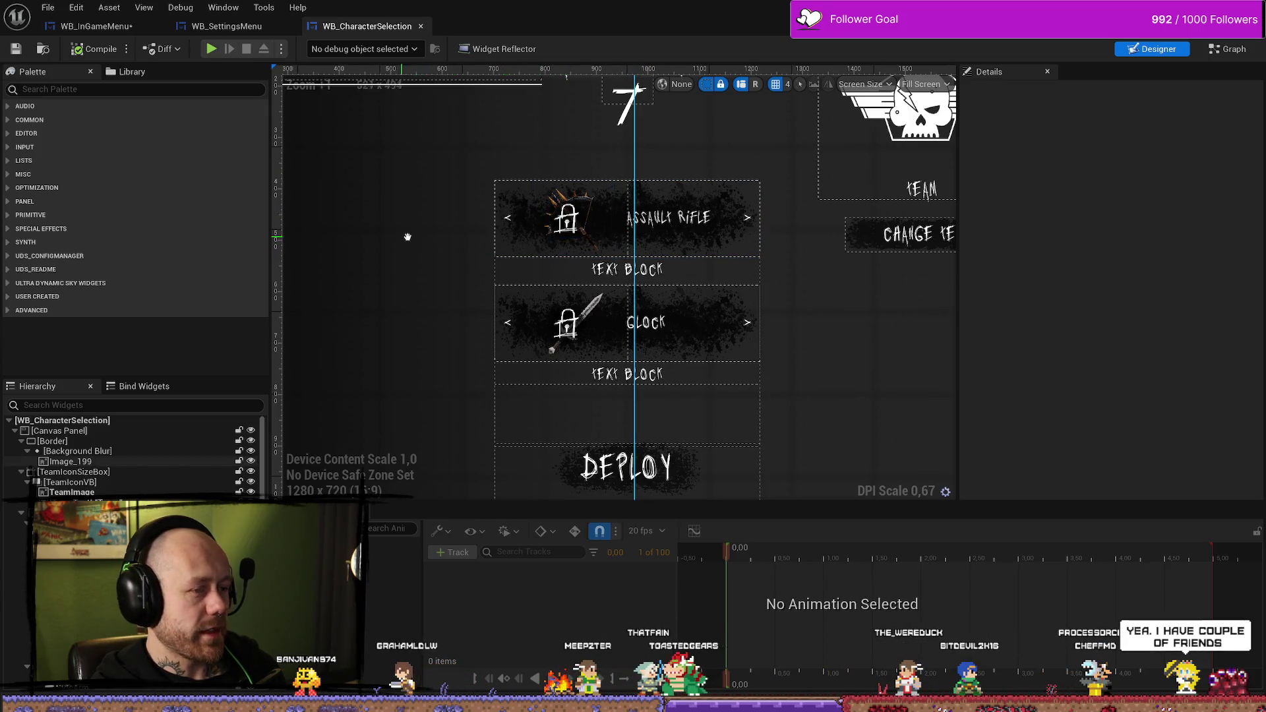
{"action": "mouse_move", "coordinate": [407, 236]}
{"action": "left_mouse_down"}
{"action": "mouse_move", "coordinate": [552, 303]}
{"action": "mouse_move", "coordinate": [382, 248]}
{"action": "mouse_move", "coordinate": [645, 277]}
{"action": "mouse_move", "coordinate": [487, 357]}
{"action": "mouse_move", "coordinate": [461, 325]}
{"action": "mouse_move", "coordinate": [429, 354]}
{"action": "mouse_move", "coordinate": [428, 317]}
{"action": "mouse_move", "coordinate": [461, 300]}
{"action": "mouse_move", "coordinate": [544, 362]}
{"action": "left_mouse_up"}
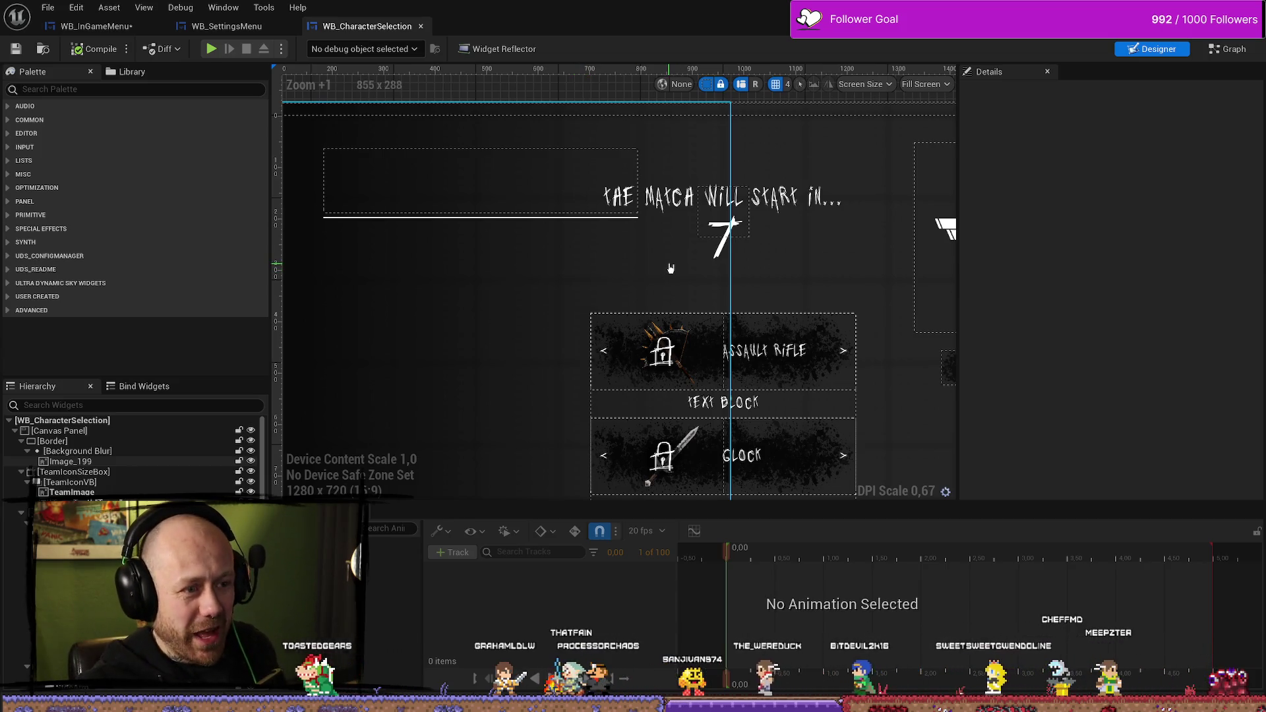
{"action": "mouse_move", "coordinate": [671, 268]}
{"action": "left_mouse_down"}
{"action": "mouse_move", "coordinate": [628, 235]}
{"action": "mouse_move", "coordinate": [591, 267]}
{"action": "left_mouse_up"}
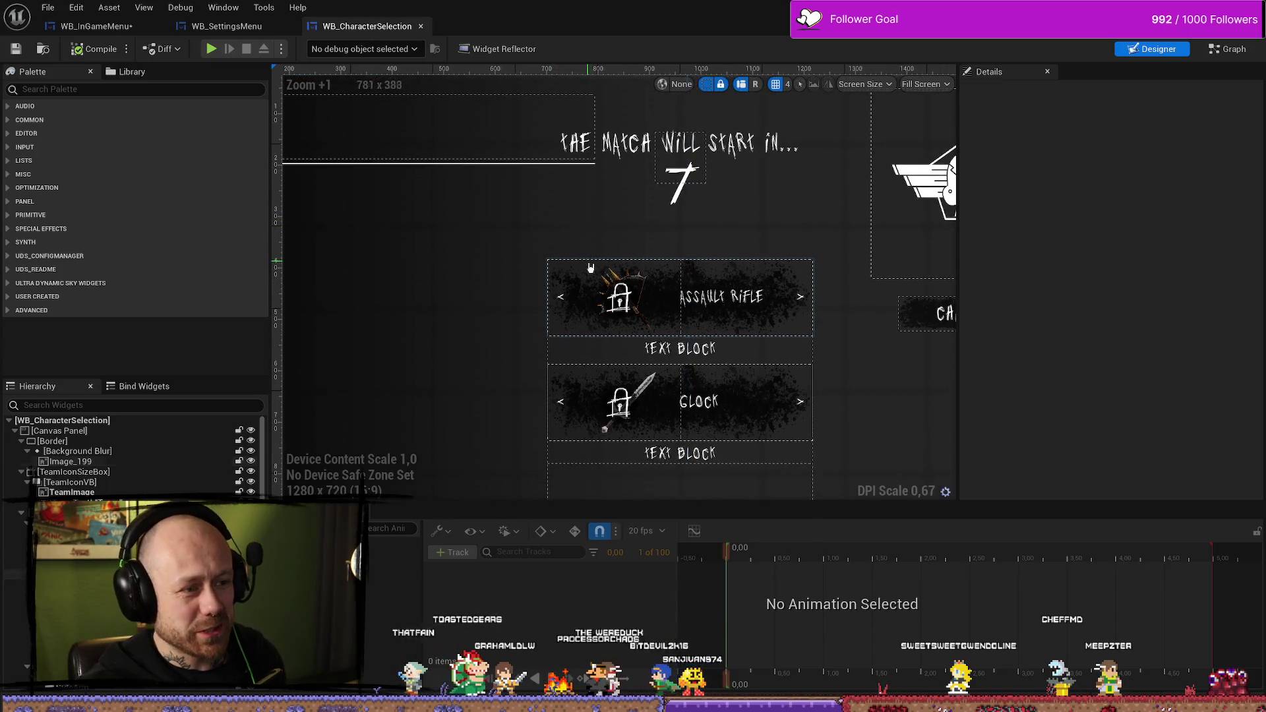
{"action": "left_click", "coordinate": [604, 297]}
{"action": "left_click", "coordinate": [671, 302]}
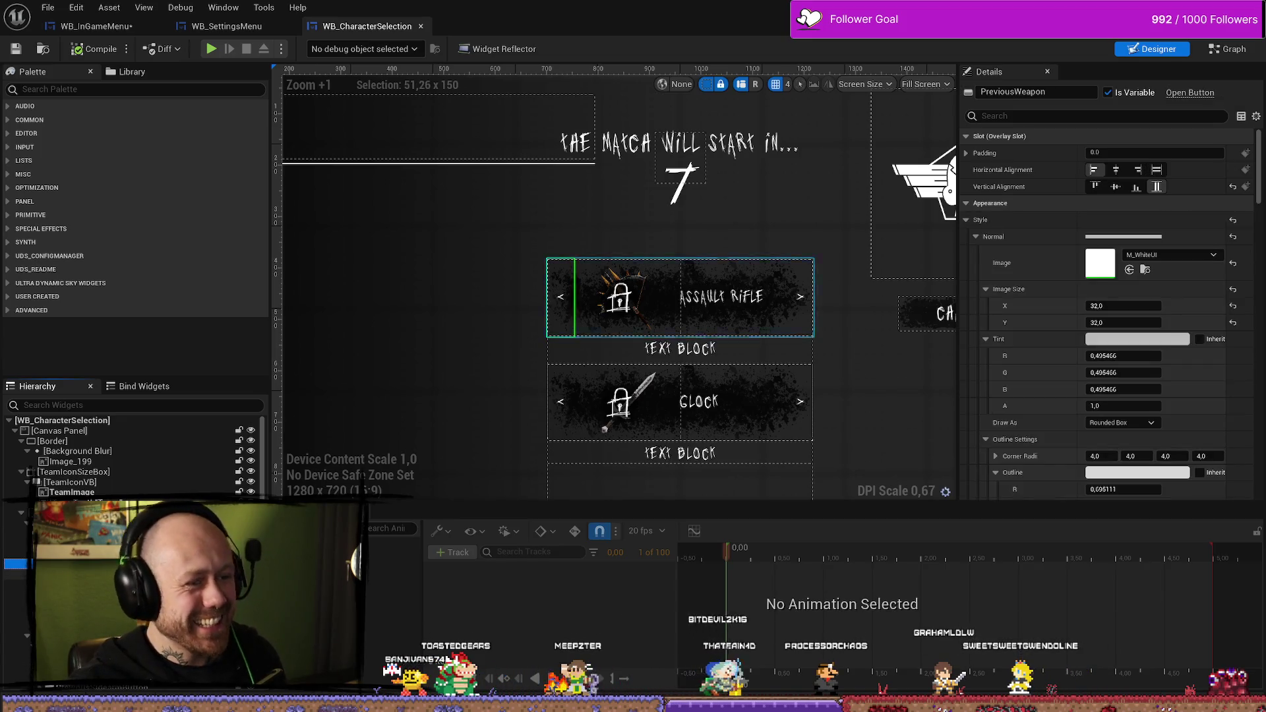
{"action": "left_click", "coordinate": [1235, 55]}
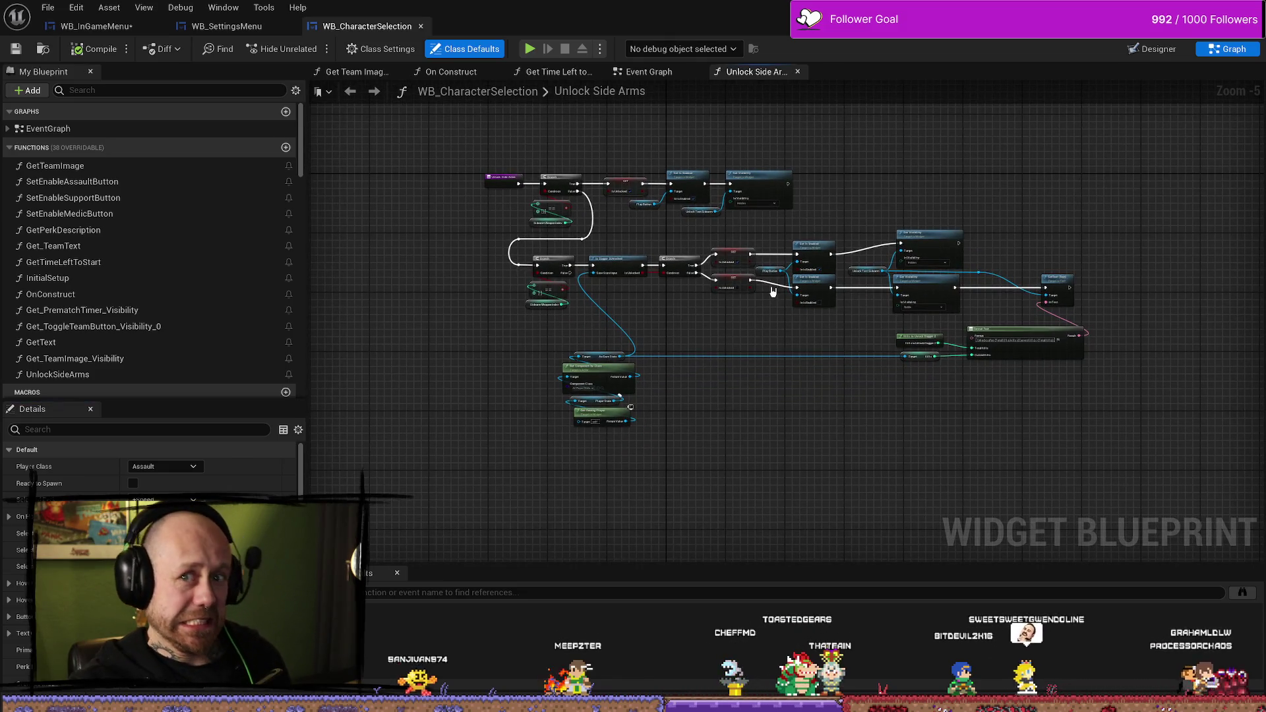
{"action": "scroll", "coordinate": [731, 331], "scroll_direction": "up", "scroll_amount": 5}
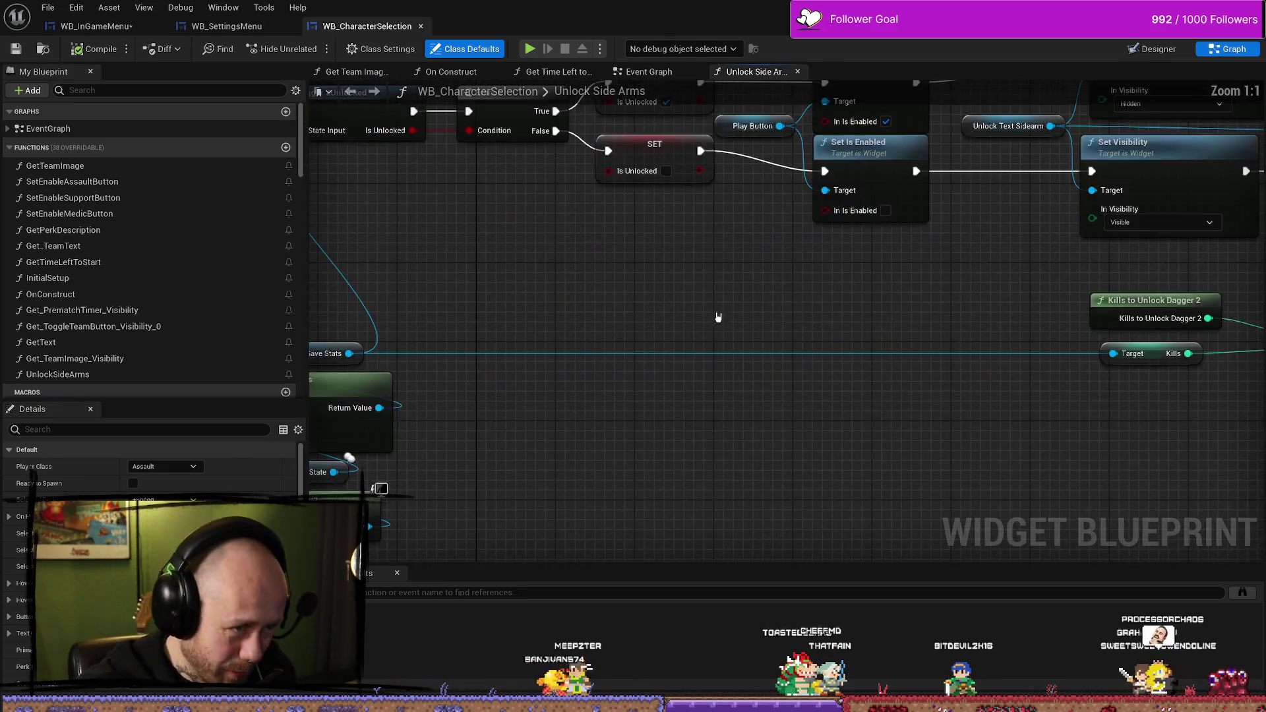
{"action": "scroll", "coordinate": [713, 382], "scroll_direction": "down", "scroll_amount": 3}
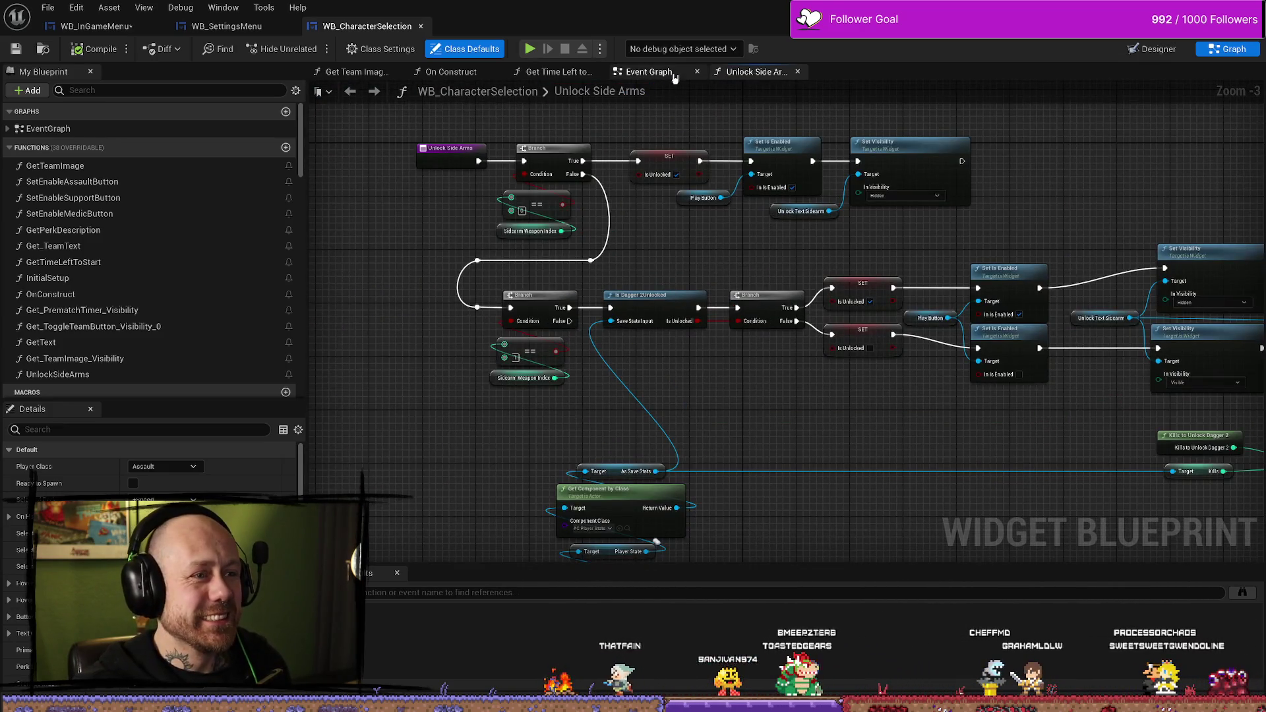
{"action": "left_click", "coordinate": [680, 76]}
Step: Pan past the Update Perks nodes and zoom into the green Change Sidearm comment group
{"action": "scroll", "coordinate": [686, 251], "scroll_direction": "down", "scroll_amount": 9}
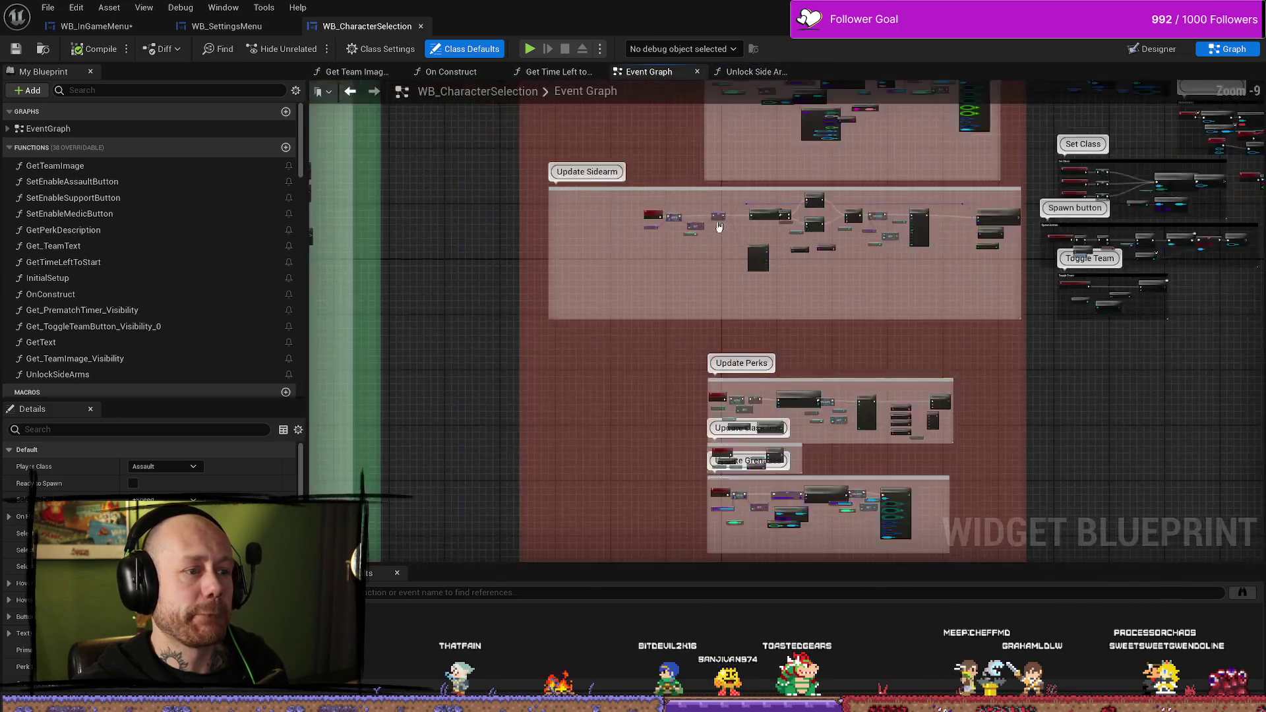
{"action": "scroll", "coordinate": [628, 330], "scroll_direction": "up", "scroll_amount": 10}
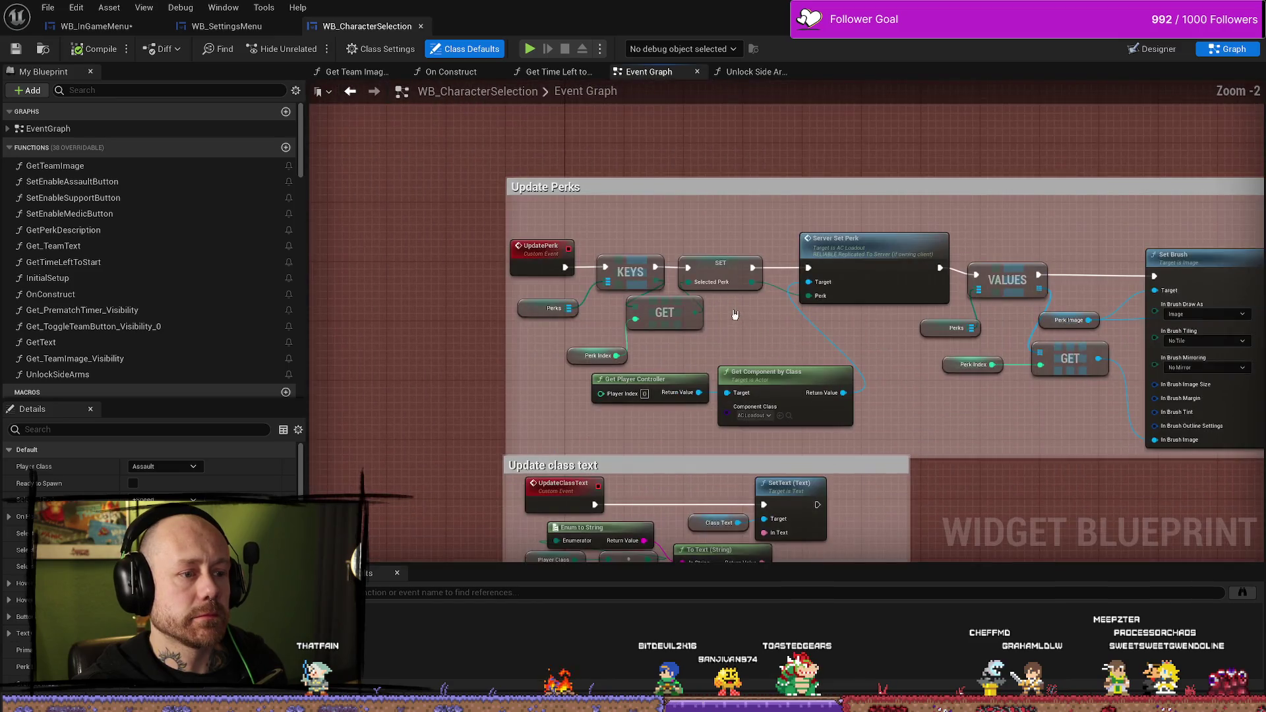
{"action": "left_click_drag", "start_coordinate": [735, 315], "coordinate": [717, 323]}
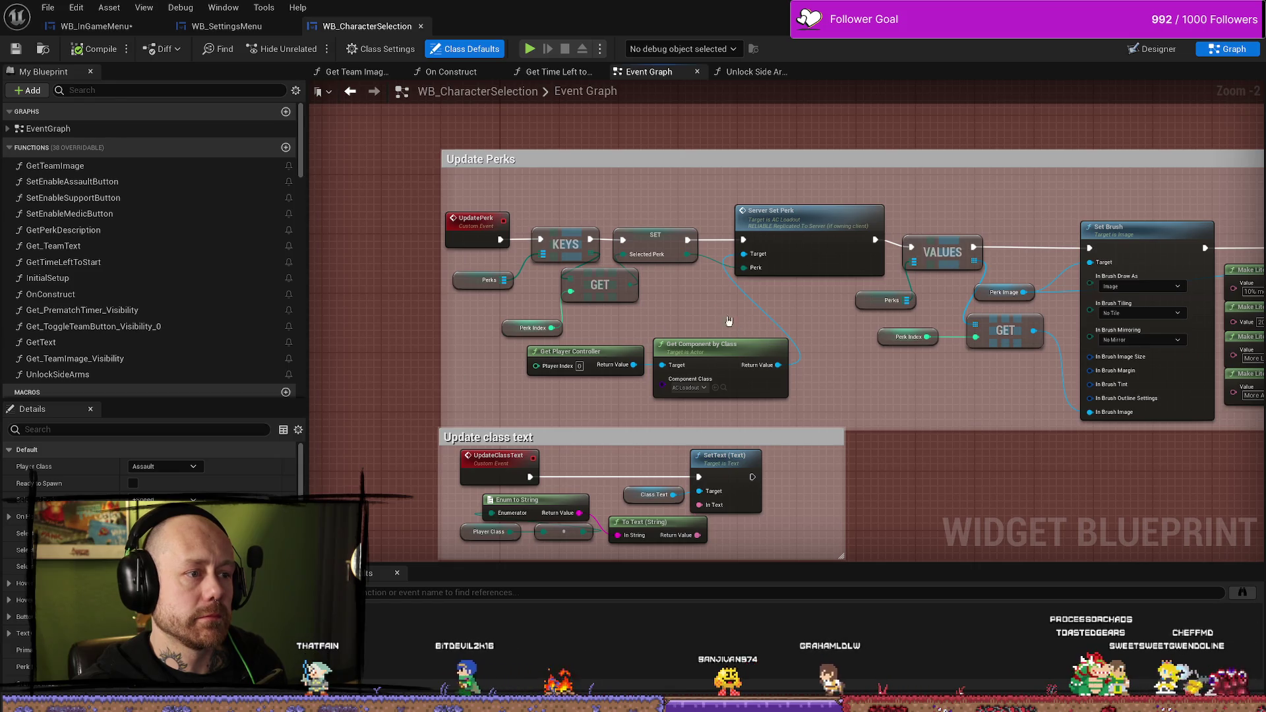
{"action": "left_click_drag", "start_coordinate": [747, 341], "coordinate": [644, 308]}
{"action": "scroll", "coordinate": [537, 395], "scroll_direction": "down", "scroll_amount": 2}
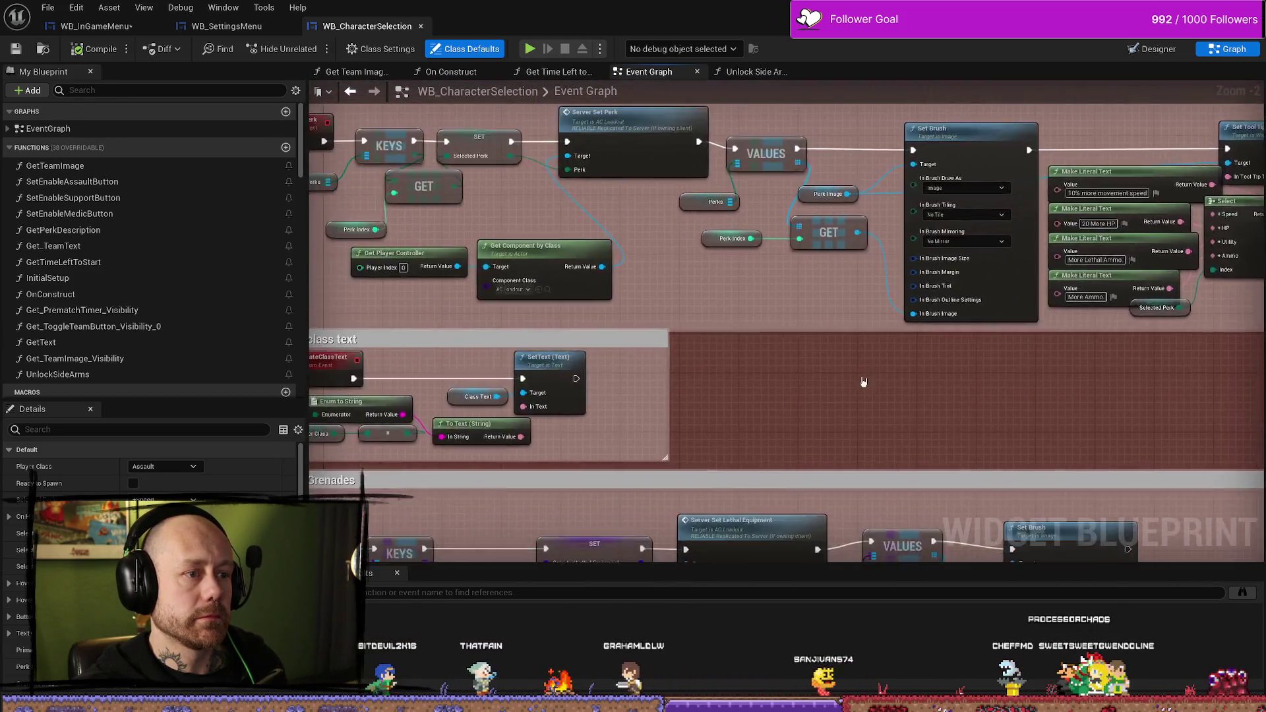
{"action": "scroll", "coordinate": [600, 354], "scroll_direction": "down", "scroll_amount": 3}
{"action": "left_click_drag", "start_coordinate": [599, 355], "coordinate": [797, 447]}
{"action": "scroll", "coordinate": [593, 341], "scroll_direction": "down", "scroll_amount": 4}
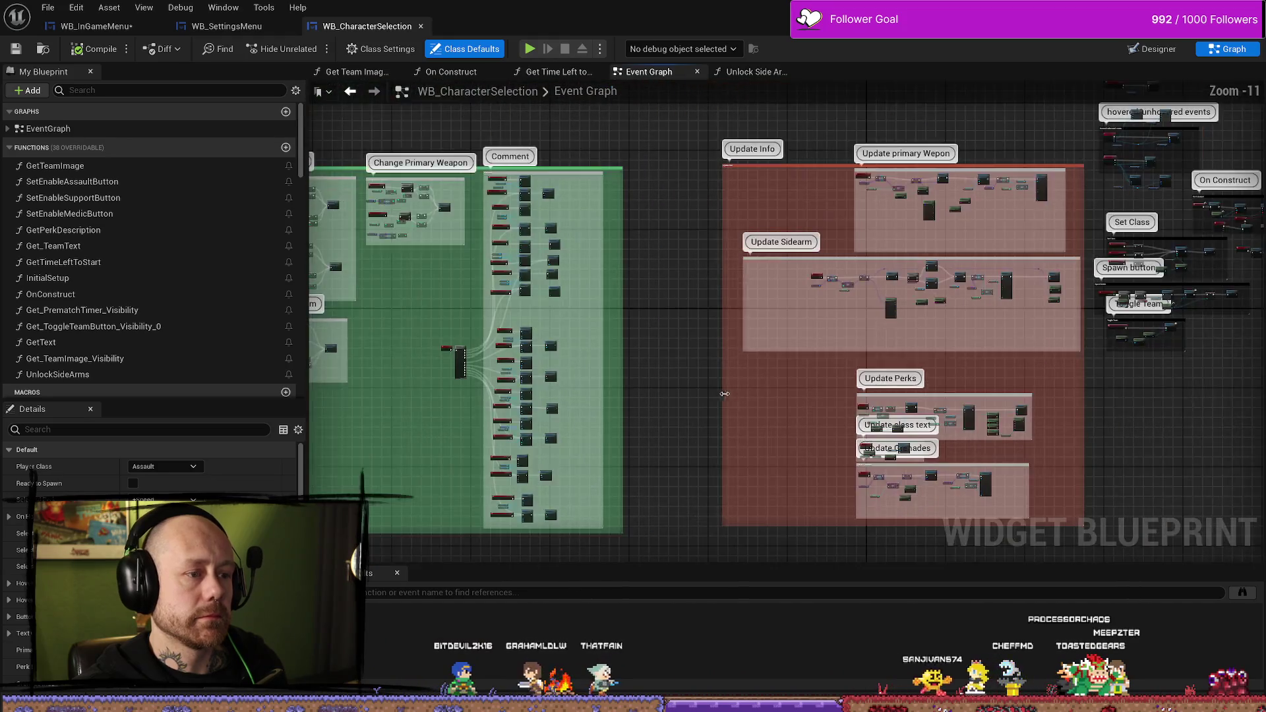
{"action": "scroll", "coordinate": [488, 213], "scroll_direction": "up", "scroll_amount": 12}
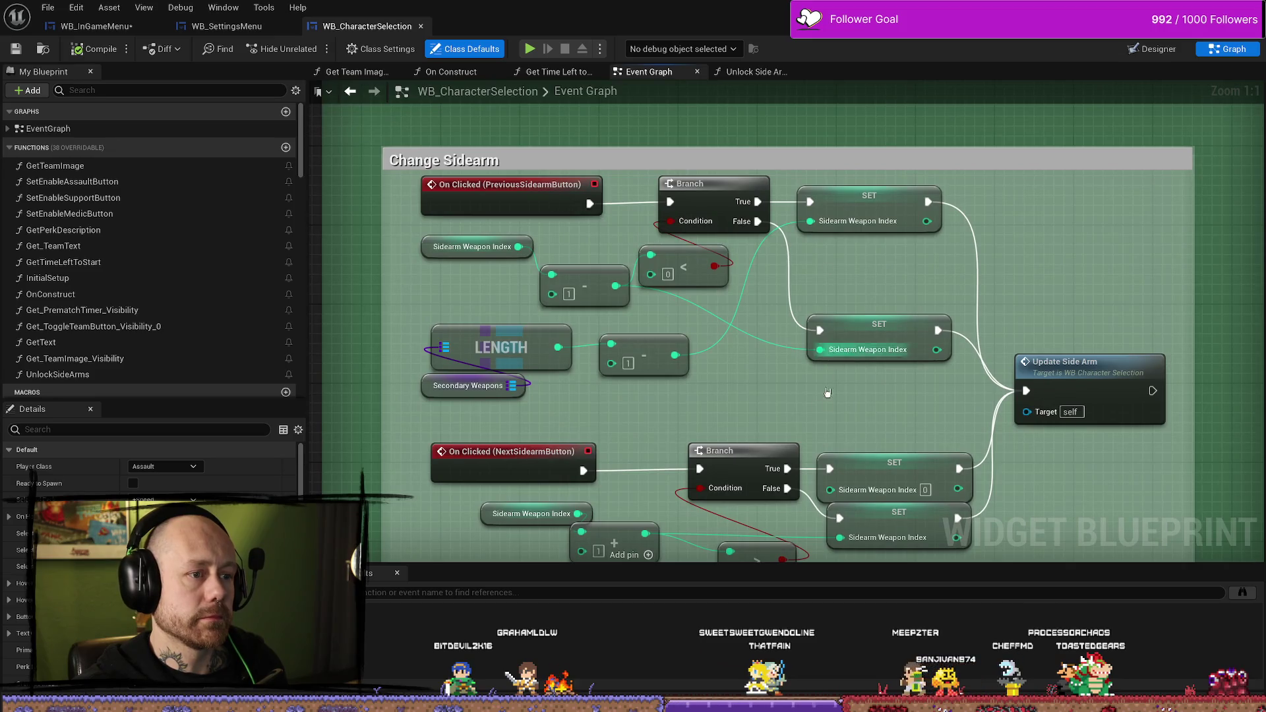
Step: Inspect the SecondaryWeapons variable, then pan down to the second Secondary Weapons LENGTH chain
{"action": "left_click", "coordinate": [424, 385]}
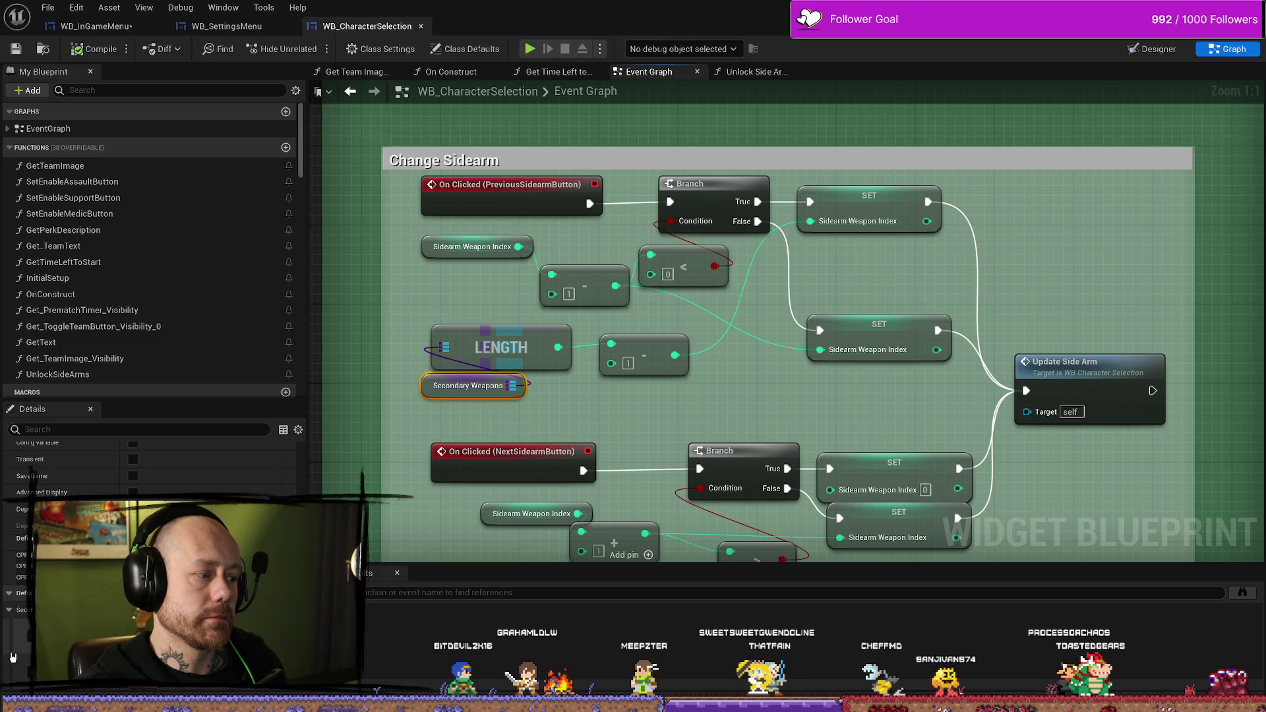
{"action": "left_click", "coordinate": [422, 427]}
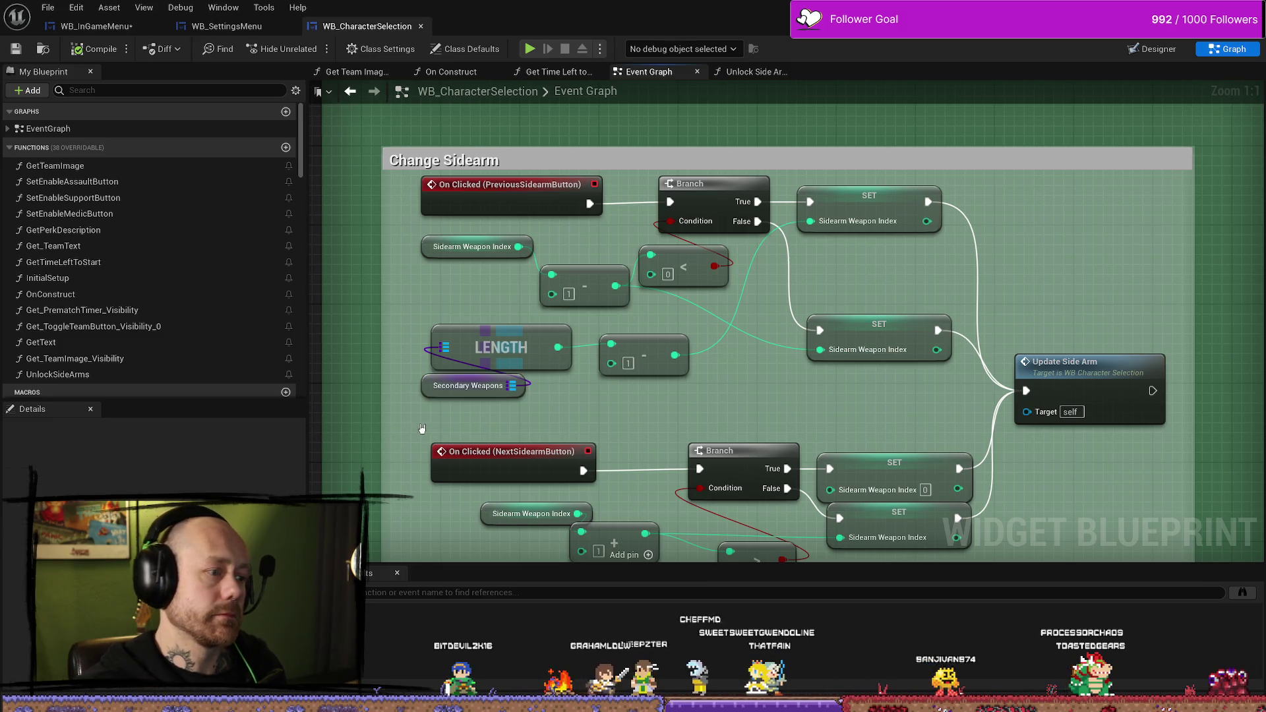
{"action": "left_click", "coordinate": [426, 385]}
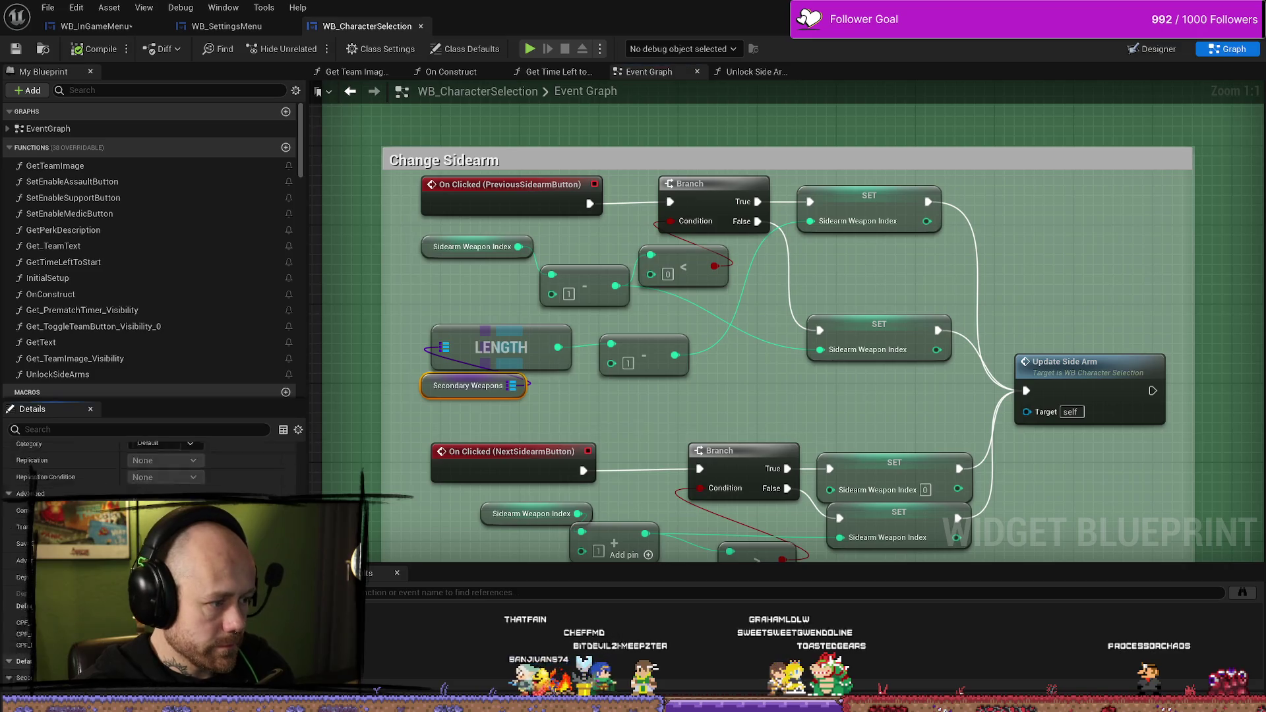
{"action": "scroll", "coordinate": [66, 462], "scroll_direction": "down", "scroll_amount": 1}
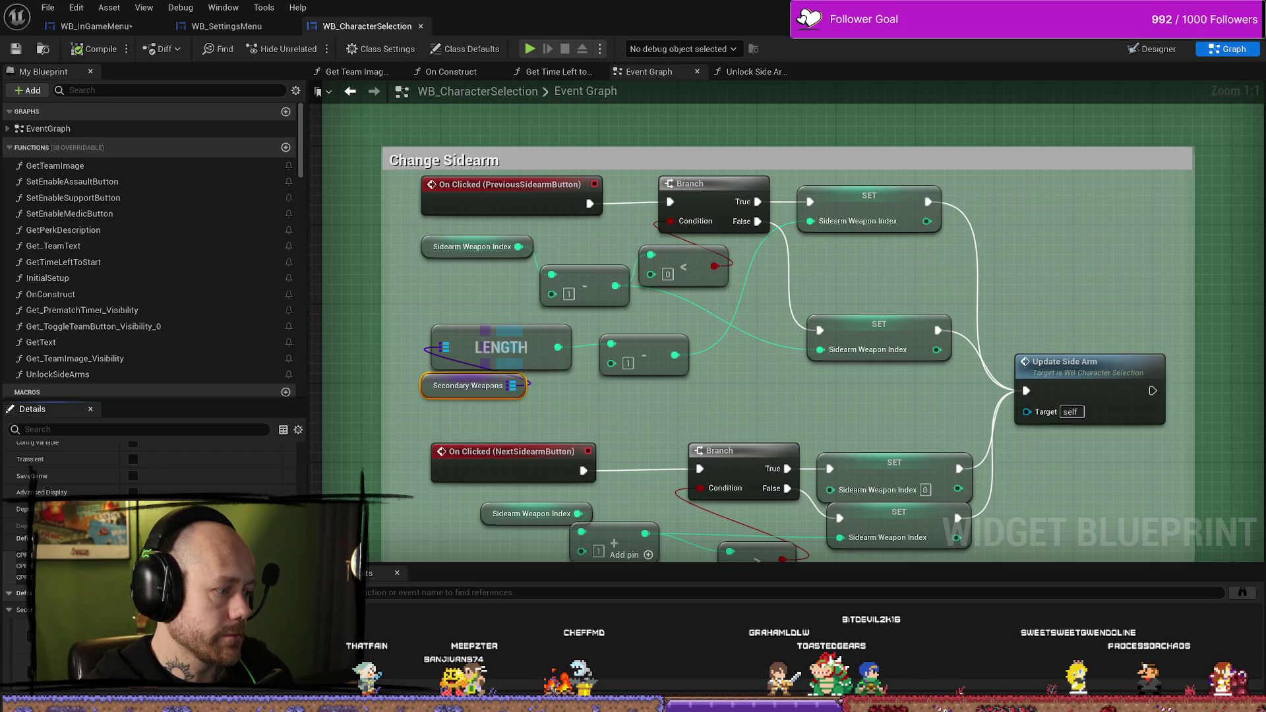
{"action": "scroll", "coordinate": [164, 337], "scroll_direction": "down", "scroll_amount": 10}
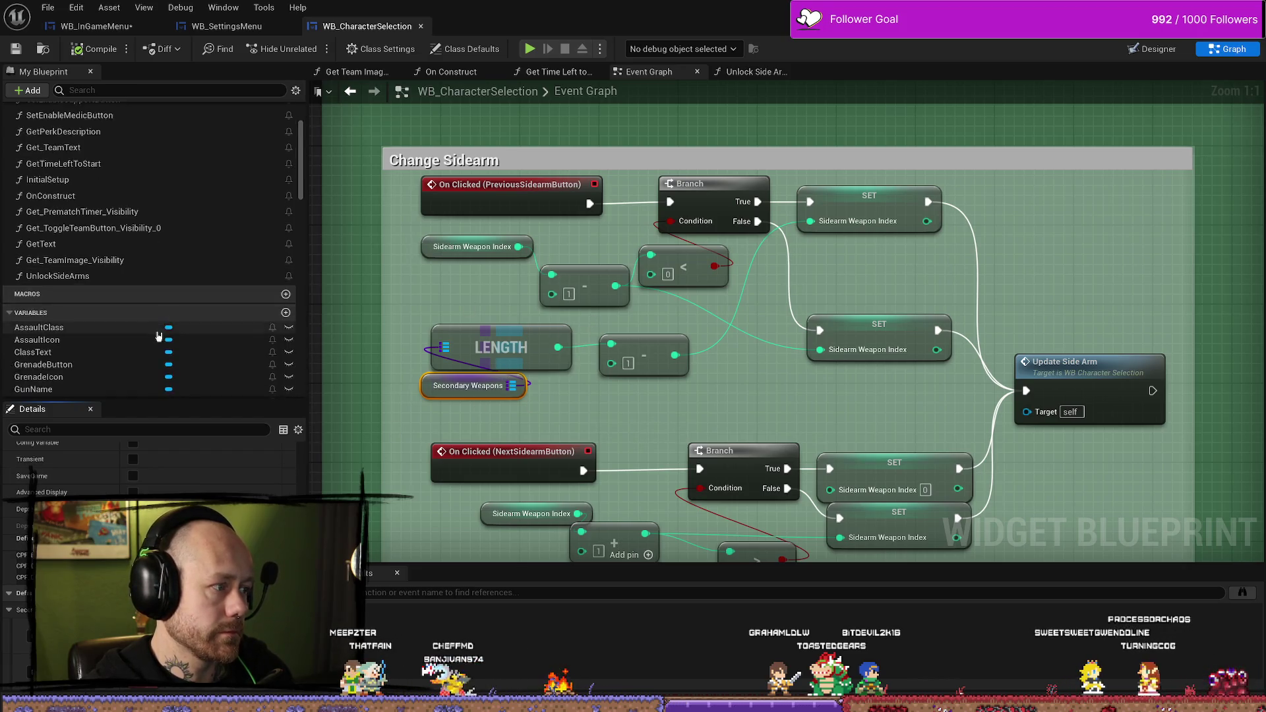
{"action": "scroll", "coordinate": [169, 336], "scroll_direction": "down", "scroll_amount": 10}
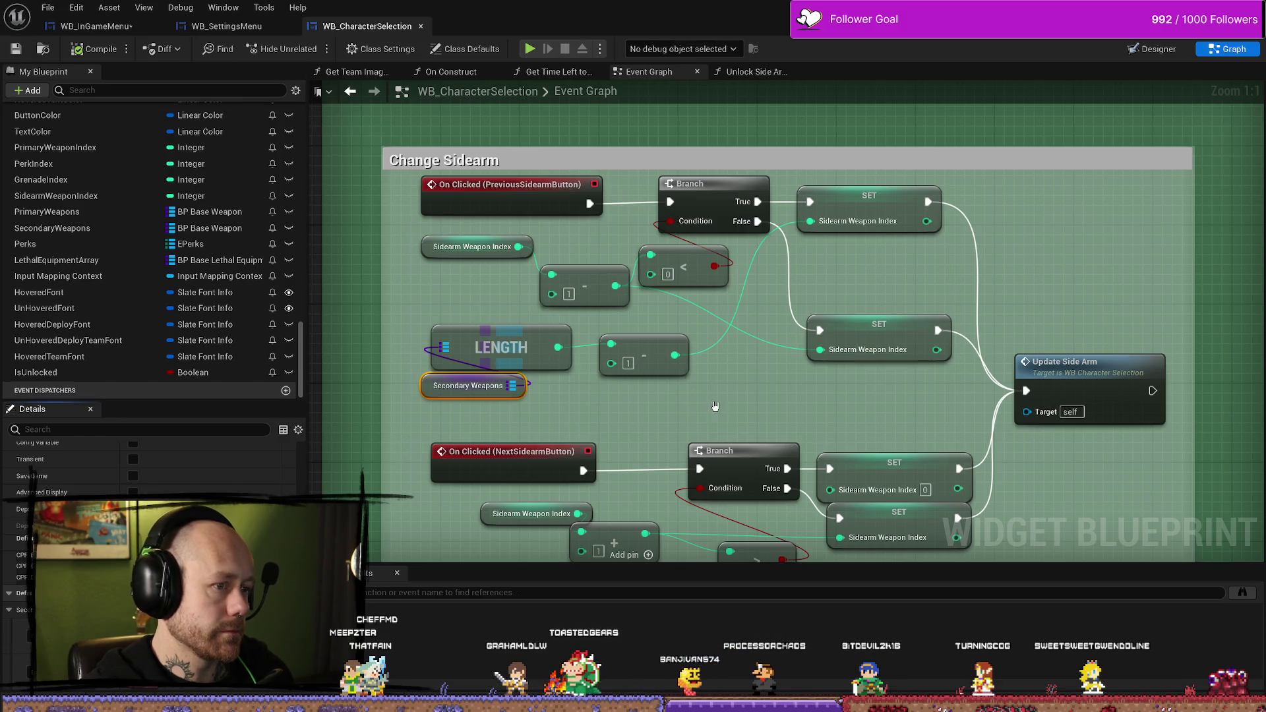
{"action": "mouse_move", "coordinate": [715, 406]}
{"action": "left_mouse_down"}
{"action": "mouse_move", "coordinate": [603, 248]}
{"action": "mouse_move", "coordinate": [710, 268]}
{"action": "left_mouse_up"}
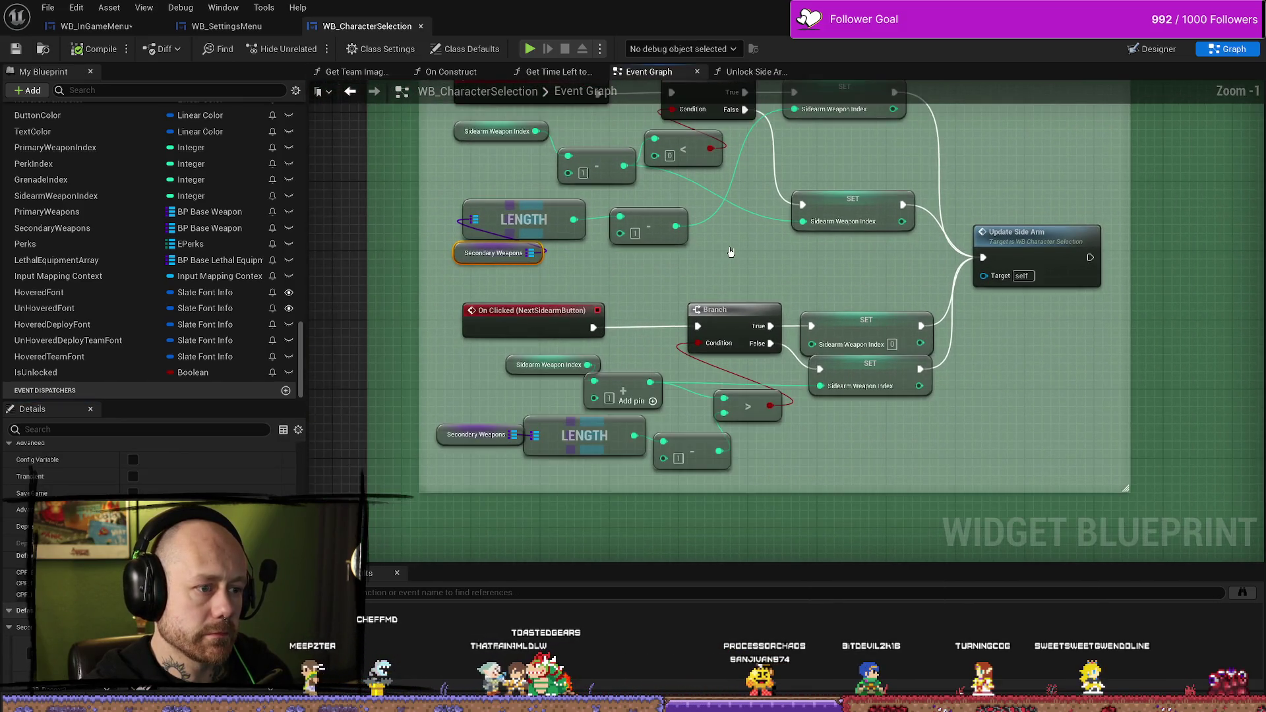
{"action": "scroll", "coordinate": [711, 271], "scroll_direction": "down", "scroll_amount": 3}
{"action": "scroll", "coordinate": [725, 282], "scroll_direction": "up", "scroll_amount": 2}
{"action": "scroll", "coordinate": [730, 287], "scroll_direction": "down", "scroll_amount": 5}
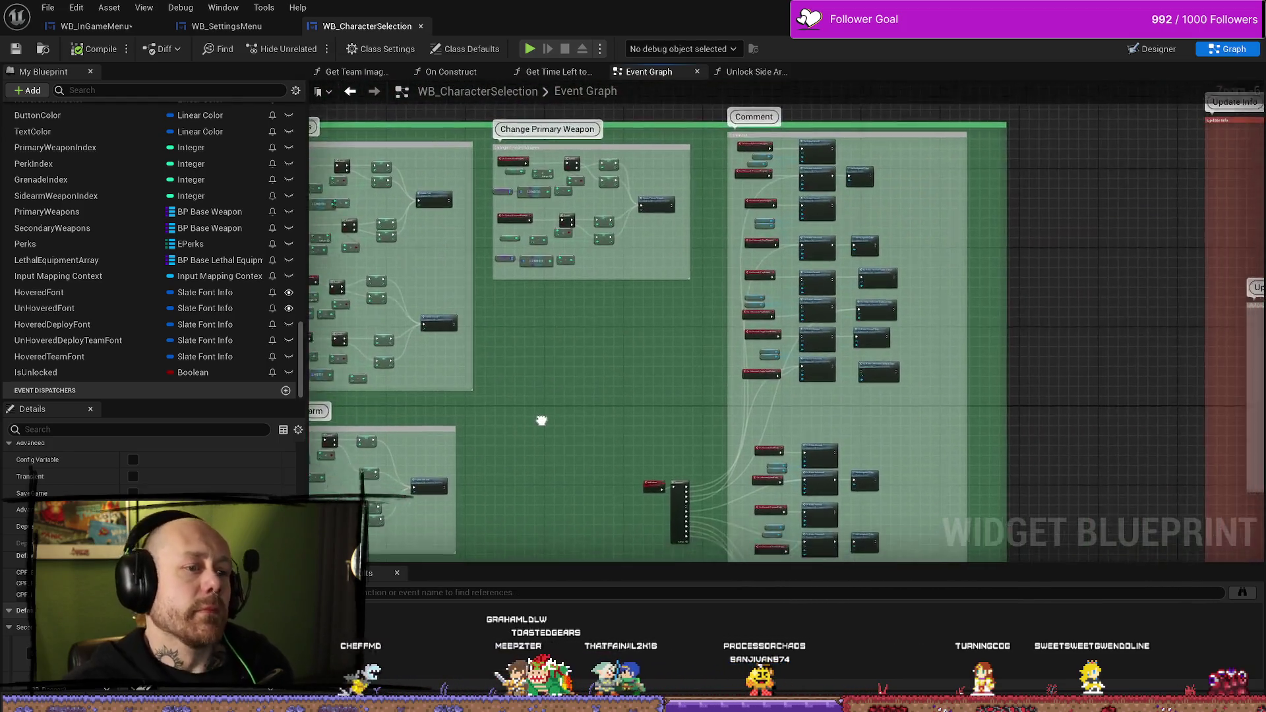
{"action": "mouse_move", "coordinate": [543, 418]}
{"action": "left_mouse_down"}
{"action": "mouse_move", "coordinate": [645, 327]}
{"action": "mouse_move", "coordinate": [707, 418]}
{"action": "left_mouse_up"}
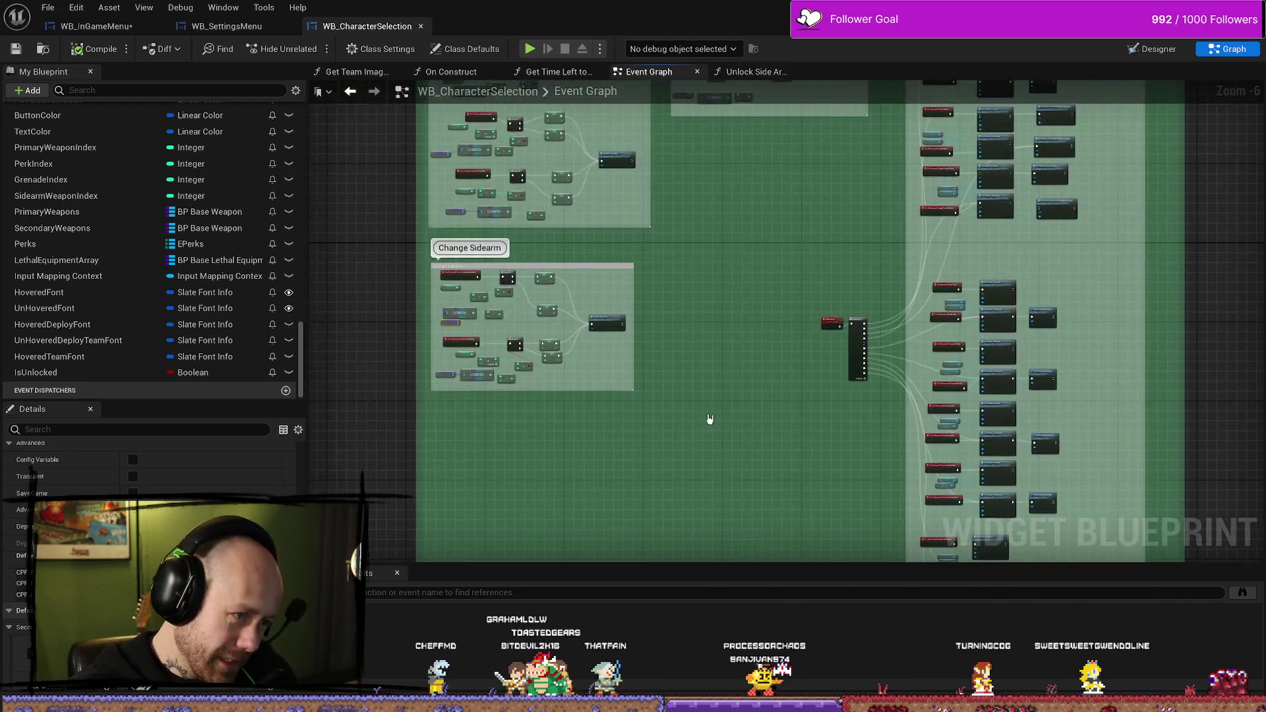
{"action": "scroll", "coordinate": [919, 354], "scroll_direction": "up", "scroll_amount": 3}
{"action": "scroll", "coordinate": [802, 274], "scroll_direction": "up", "scroll_amount": 1}
{"action": "mouse_move", "coordinate": [803, 274]}
{"action": "left_mouse_down"}
{"action": "mouse_move", "coordinate": [696, 372]}
{"action": "mouse_move", "coordinate": [794, 410]}
{"action": "mouse_move", "coordinate": [938, 336]}
{"action": "left_mouse_up"}
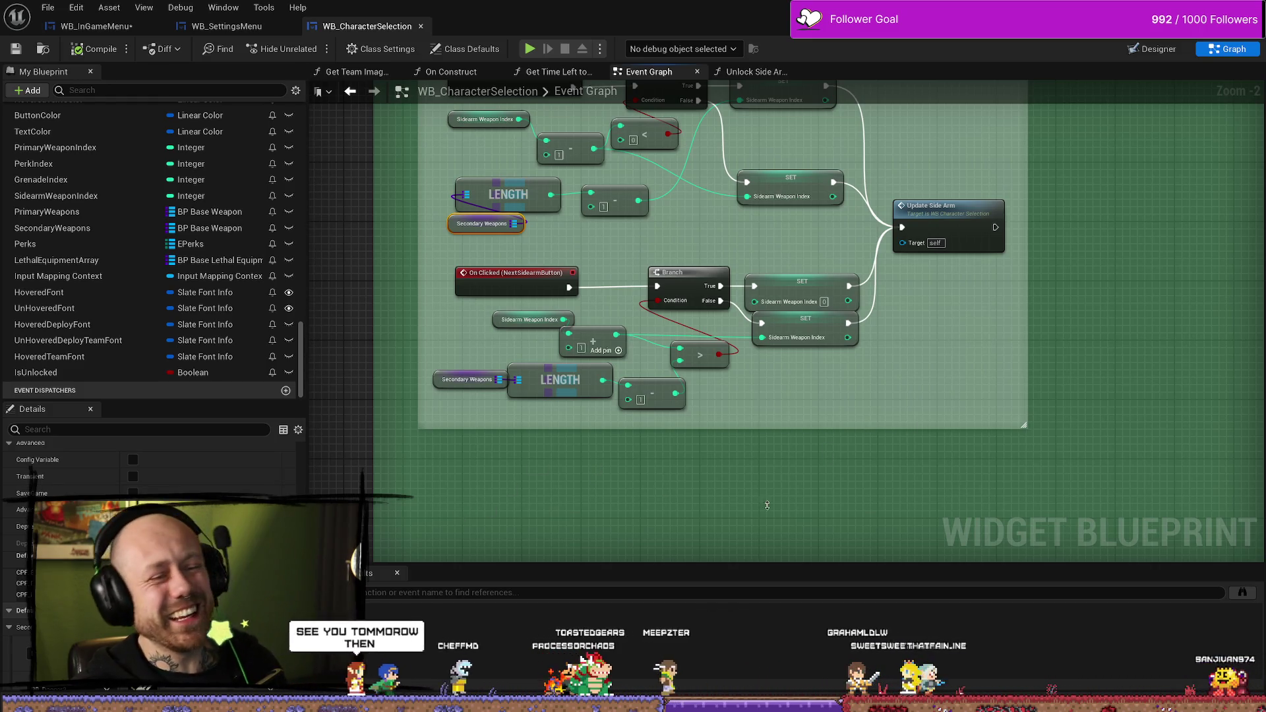
Step: Frame the Change Sidearm group, Save All, then switch to Steam to check patching
{"action": "key", "text": "Home"}
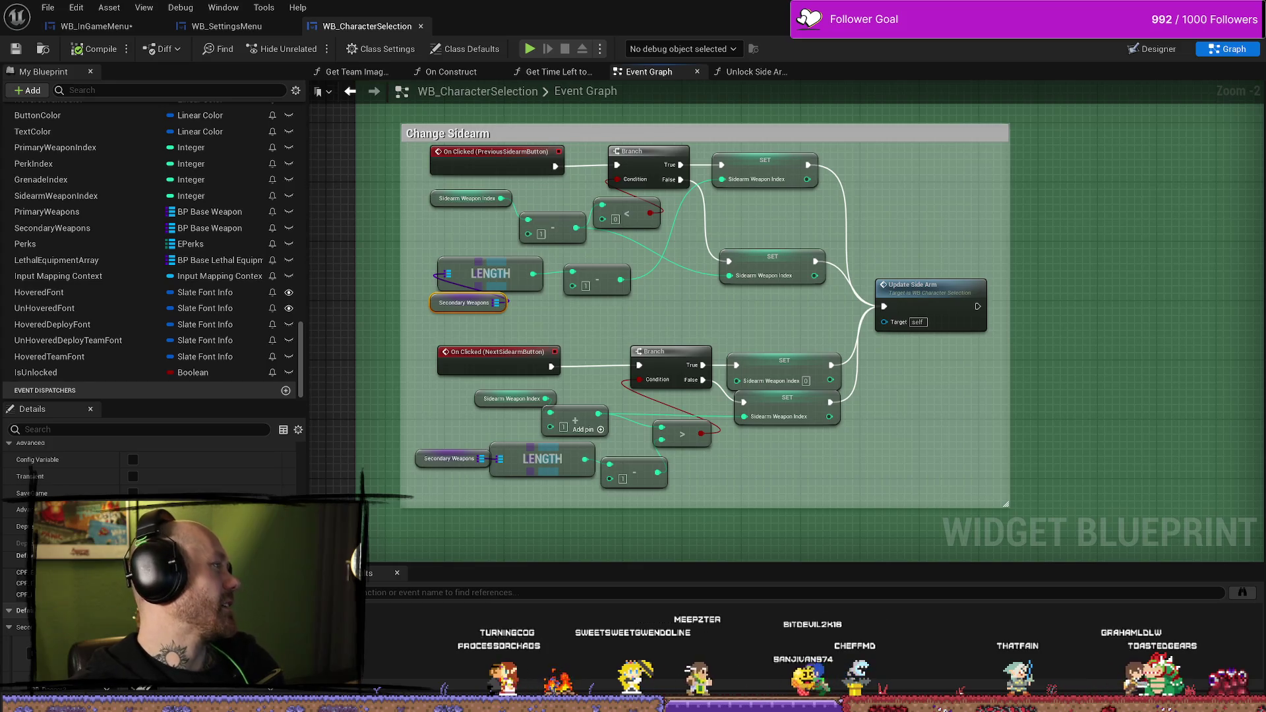
{"action": "left_click", "coordinate": [48, 7]}
{"action": "left_click", "coordinate": [74, 82]}
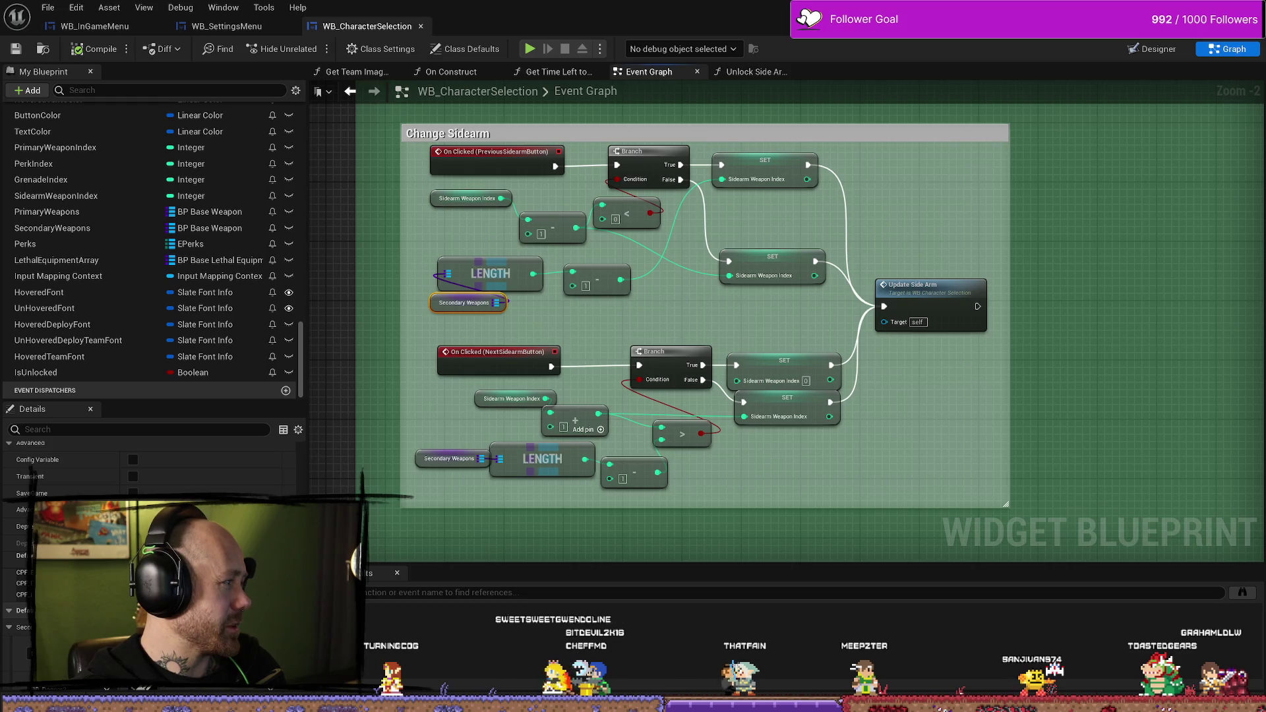
{"action": "key", "text": "alt+Tab"}
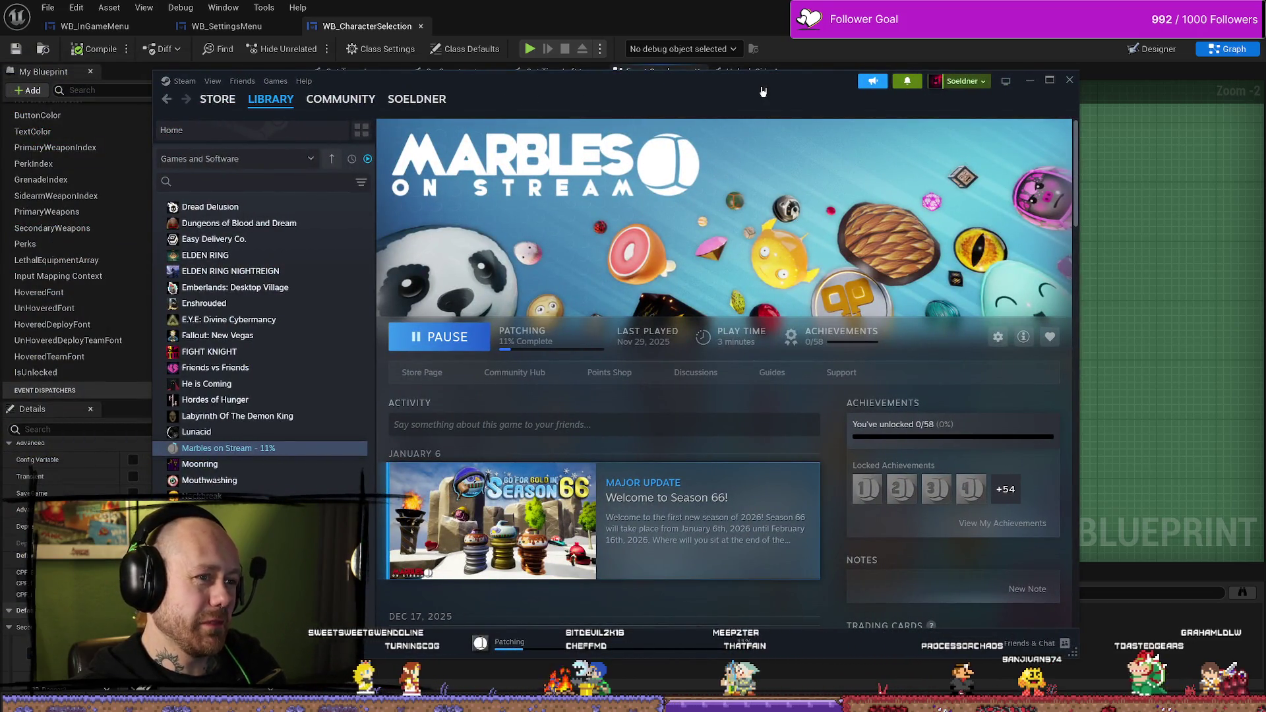
{"action": "key", "text": "alt+Tab"}
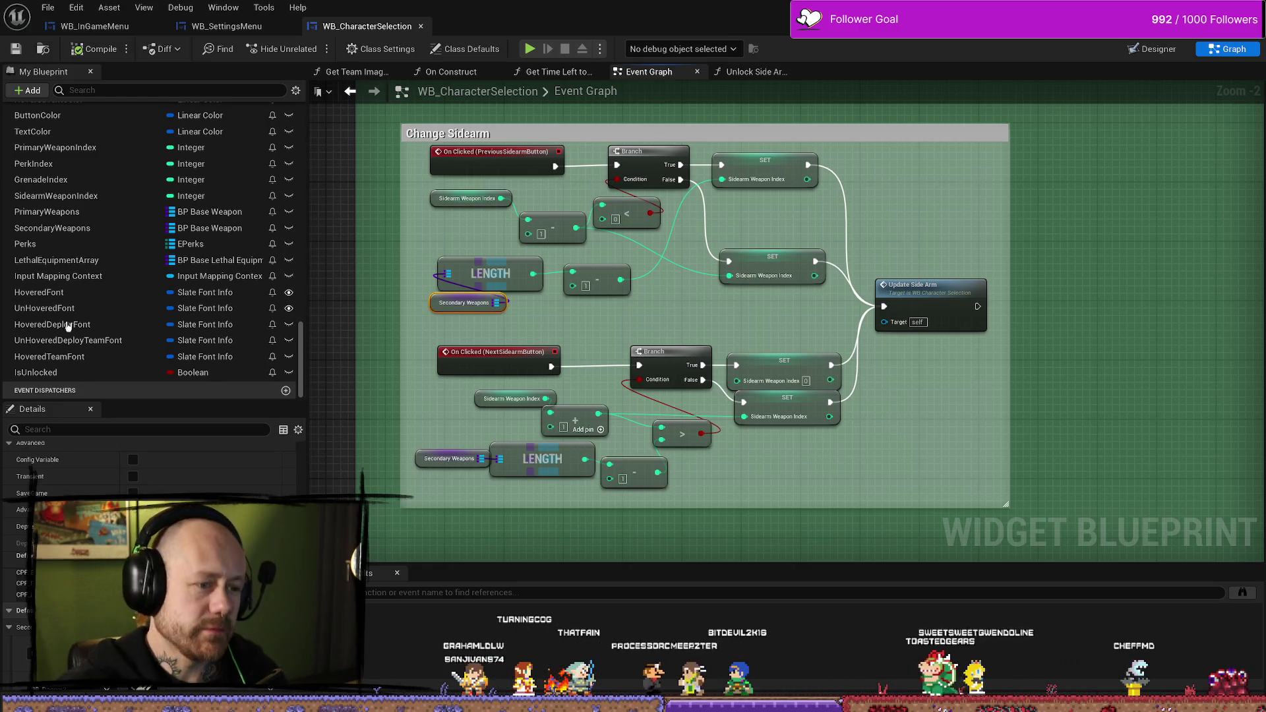
Step: Save all assets, revisit WB_InGameMenu, then raise the Change Sidearm comment box's top edge
{"action": "left_click", "coordinate": [48, 7]}
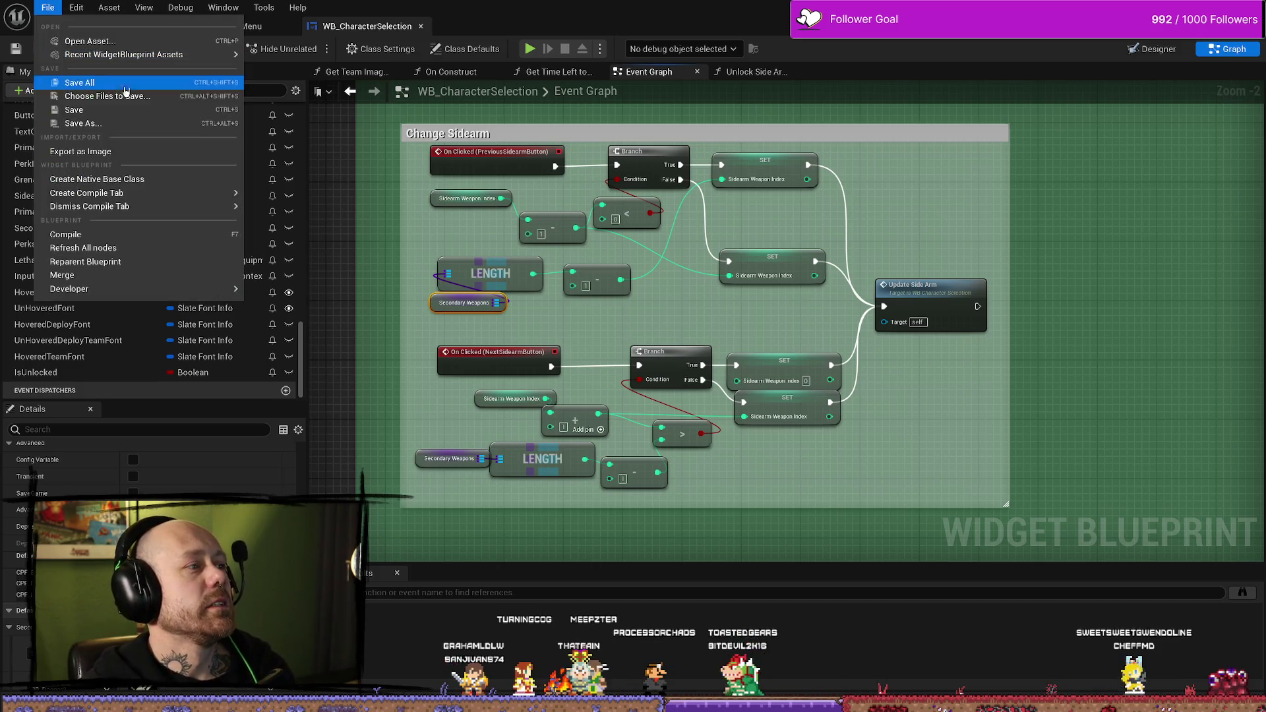
{"action": "left_click", "coordinate": [603, 124]}
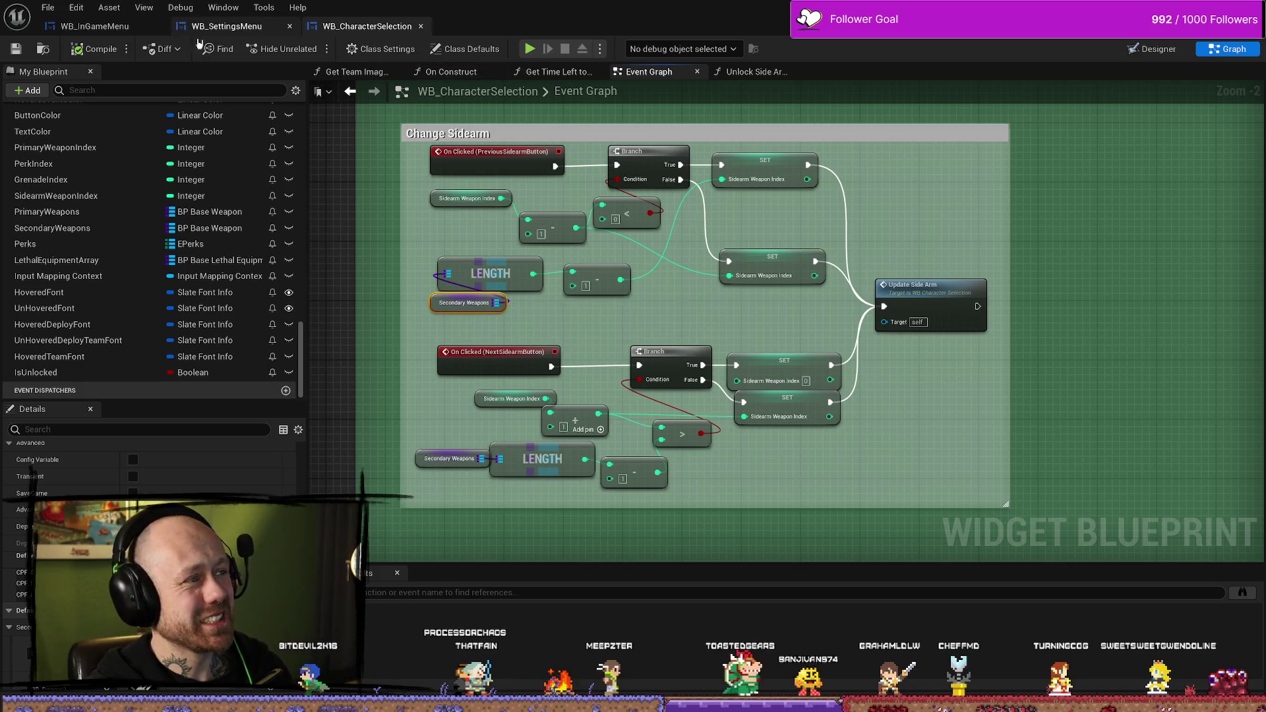
{"action": "left_click", "coordinate": [95, 26]}
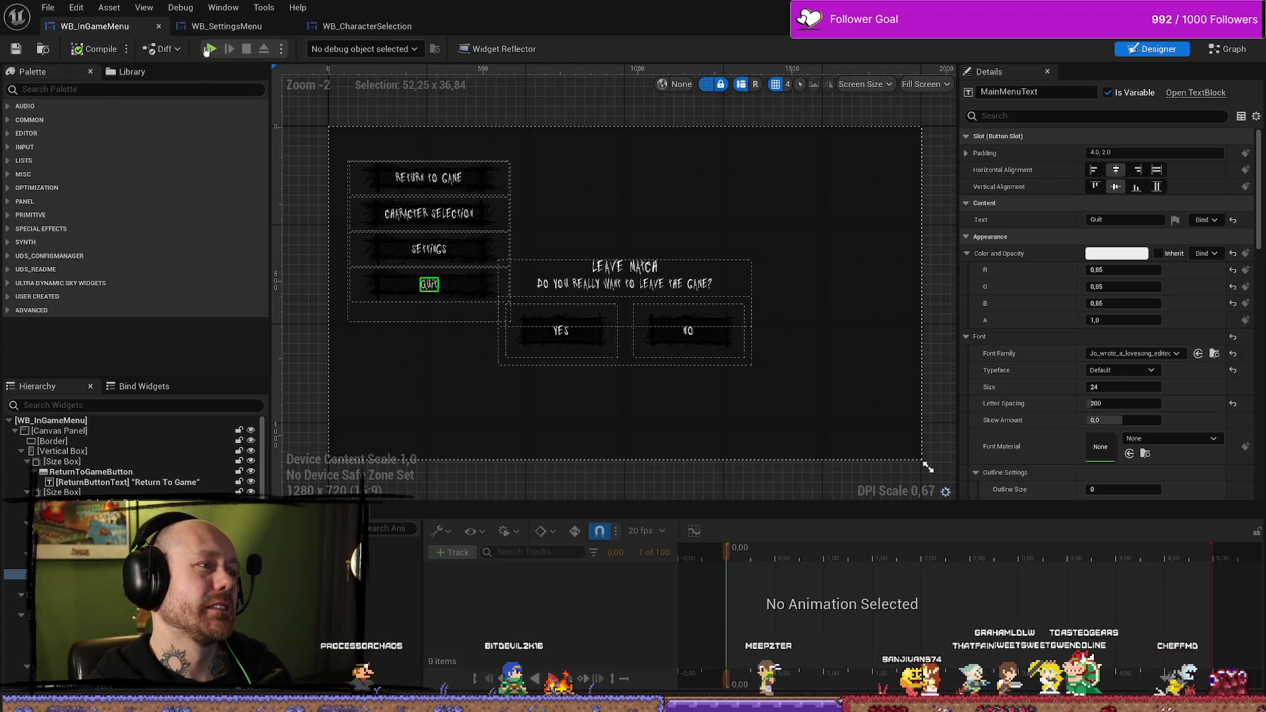
{"action": "left_click", "coordinate": [226, 25]}
{"action": "left_click", "coordinate": [367, 26]}
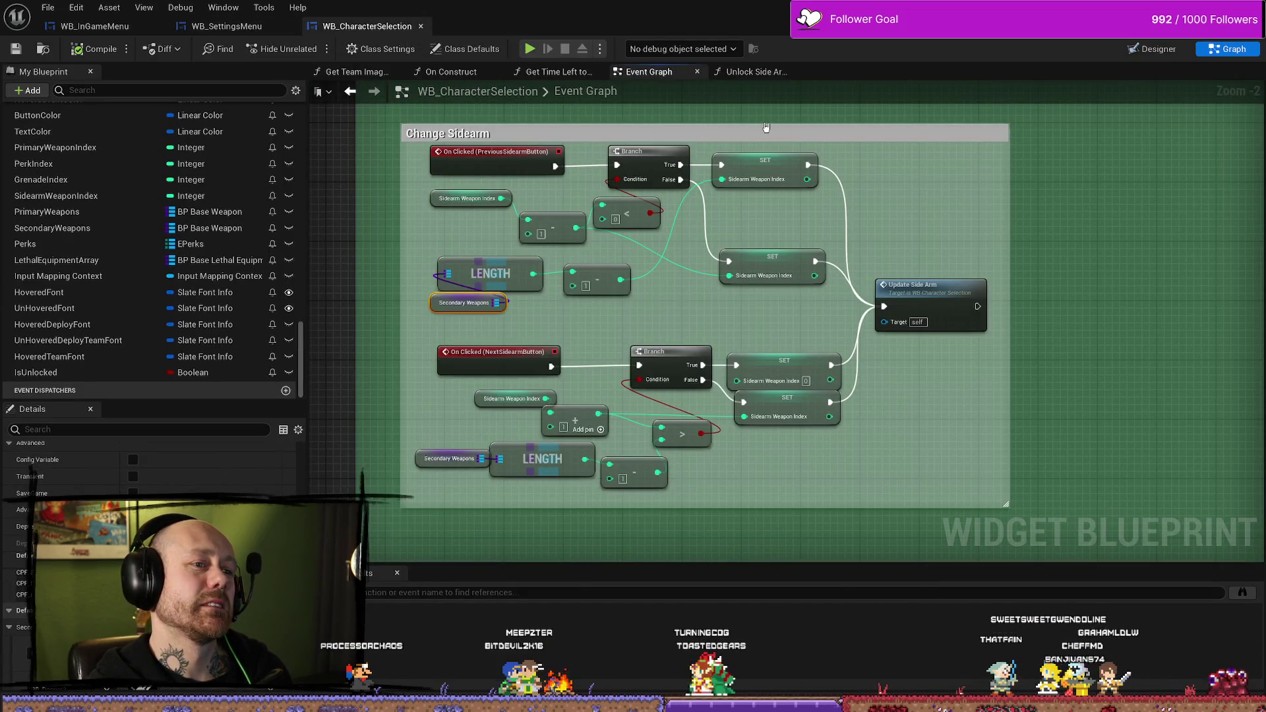
{"action": "left_click_drag", "start_coordinate": [764, 123], "coordinate": [765, 110]}
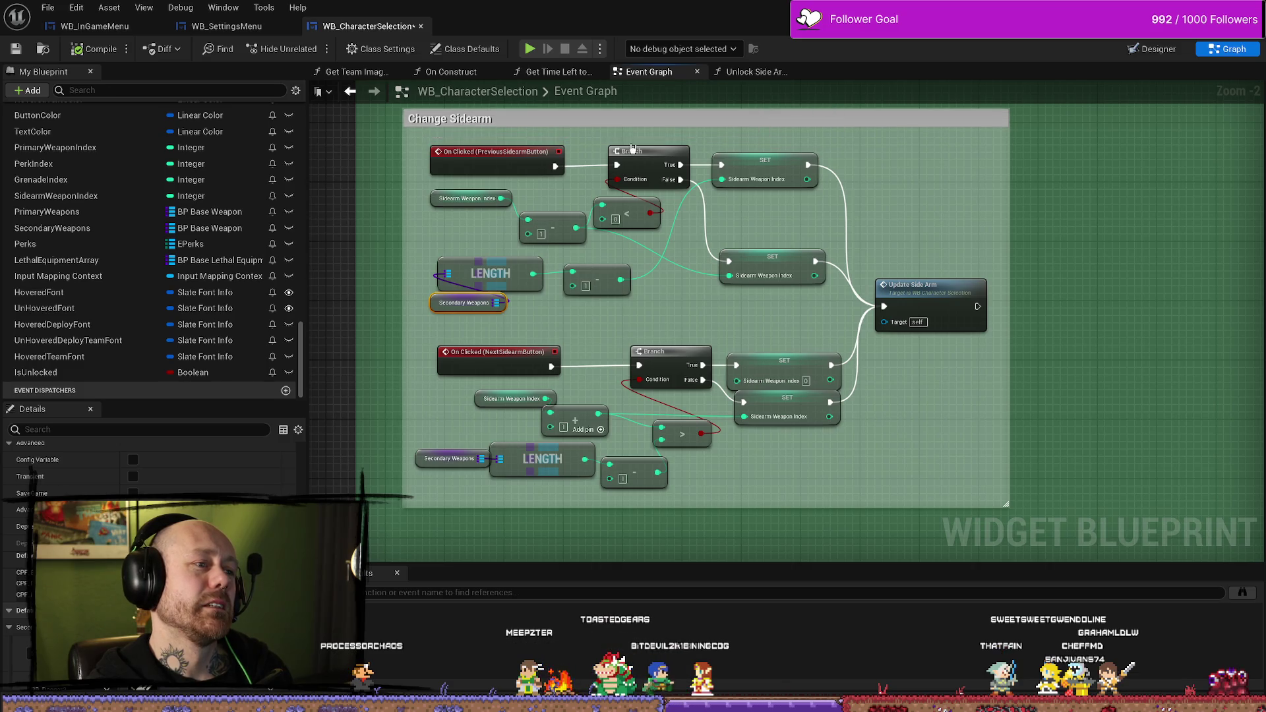
{"action": "scroll", "coordinate": [632, 147], "scroll_direction": "down", "scroll_amount": 2}
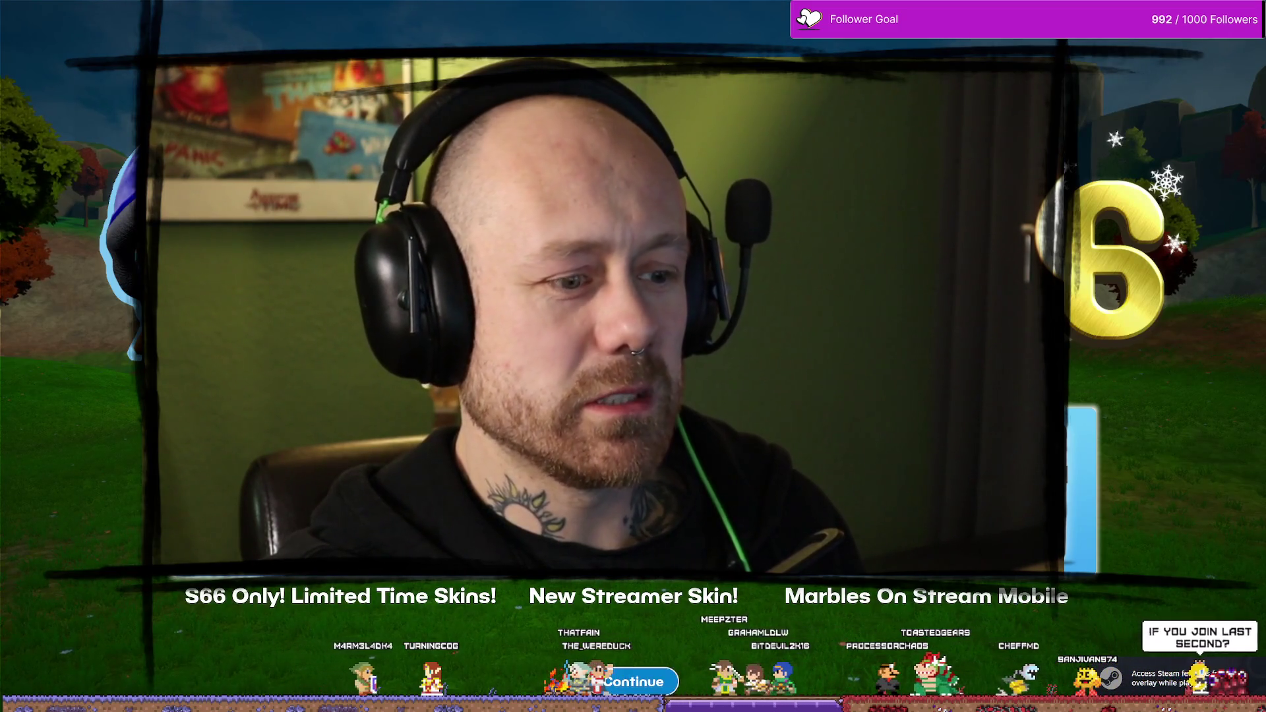
Step: Dismiss the Season 66 promo screen to reach the Marbles On Stream main menu
{"action": "left_click", "coordinate": [633, 682]}
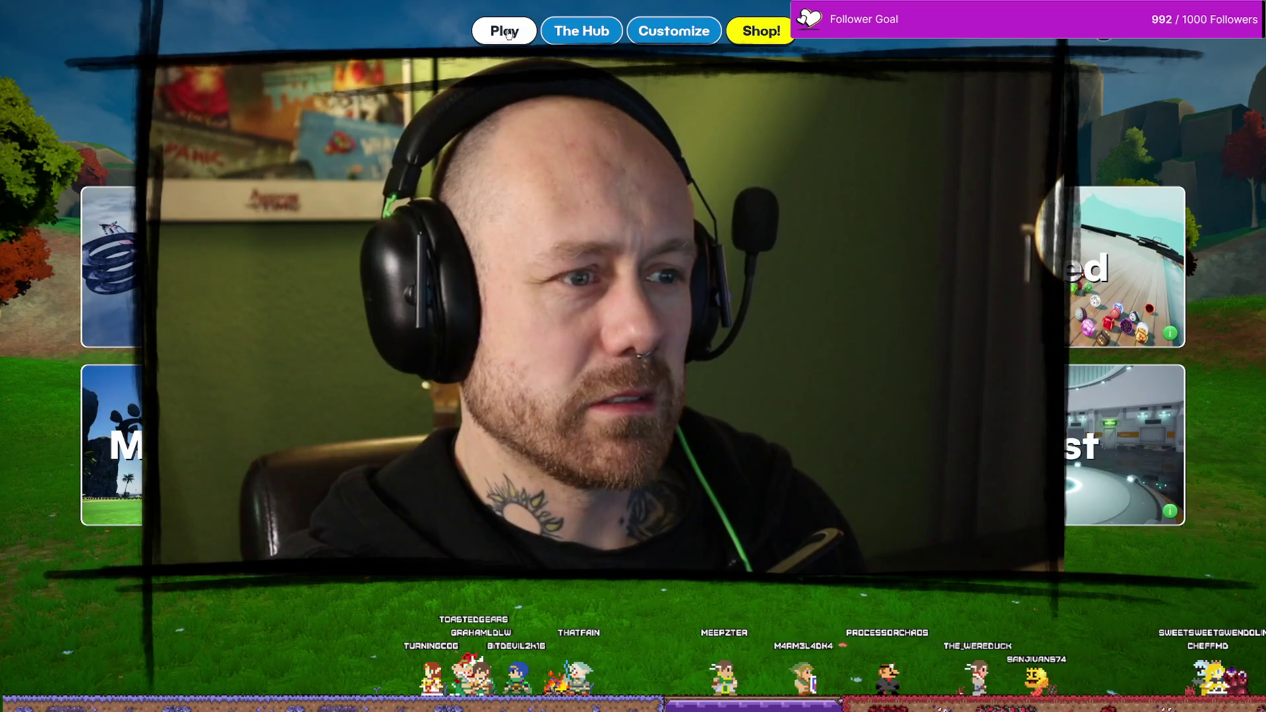
Step: Review the Video and Audio settings, go back to the track list, and start a race on a chosen track
{"action": "left_click", "coordinate": [1103, 30]}
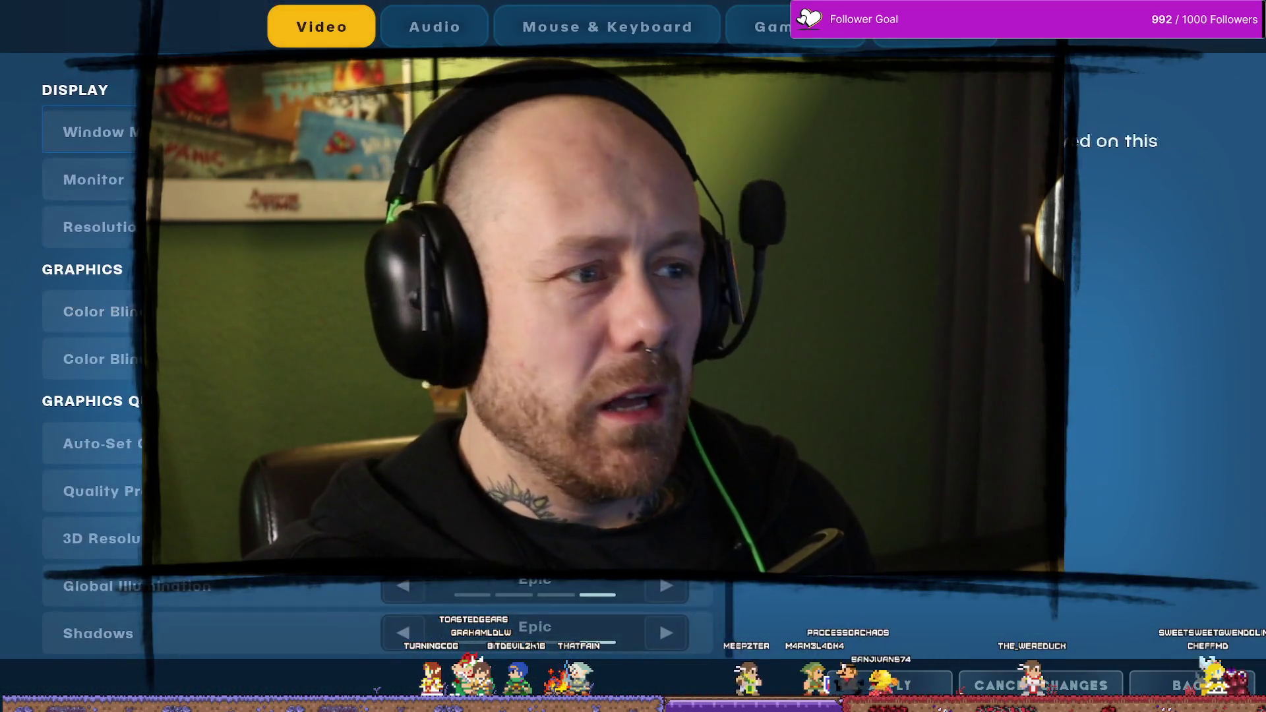
{"action": "left_click", "coordinate": [442, 10]}
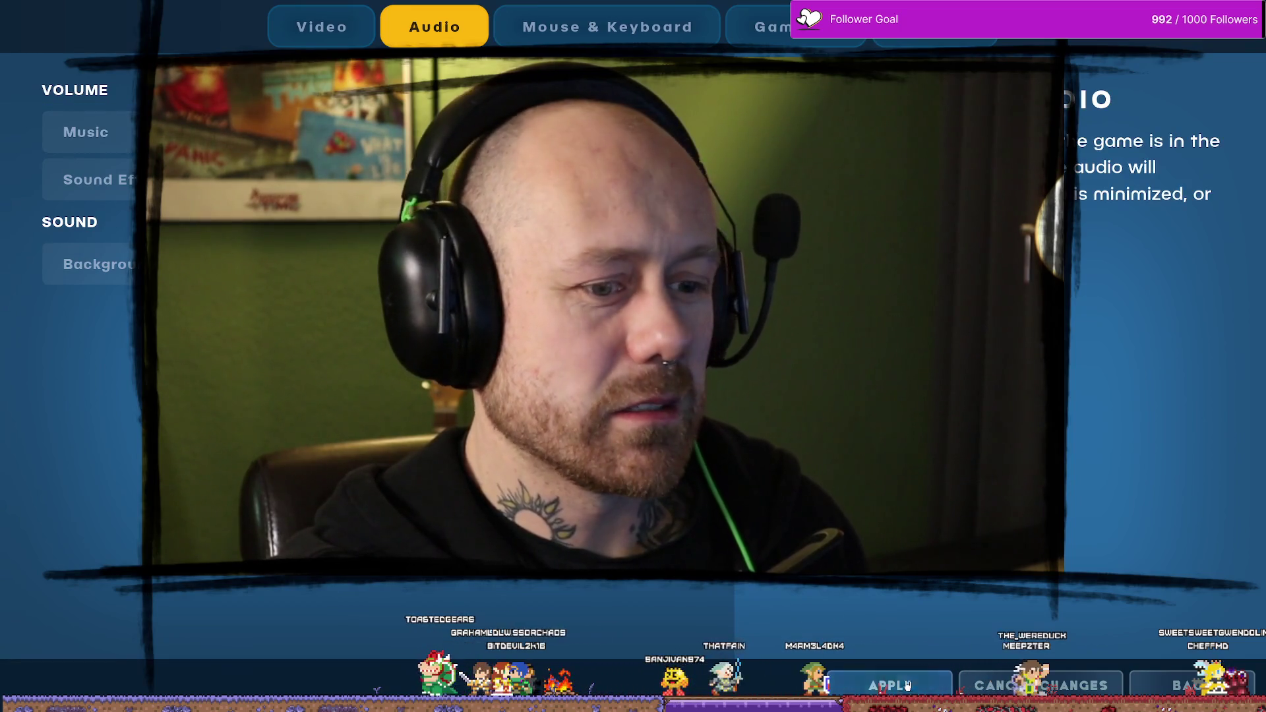
{"action": "left_click", "coordinate": [1156, 674]}
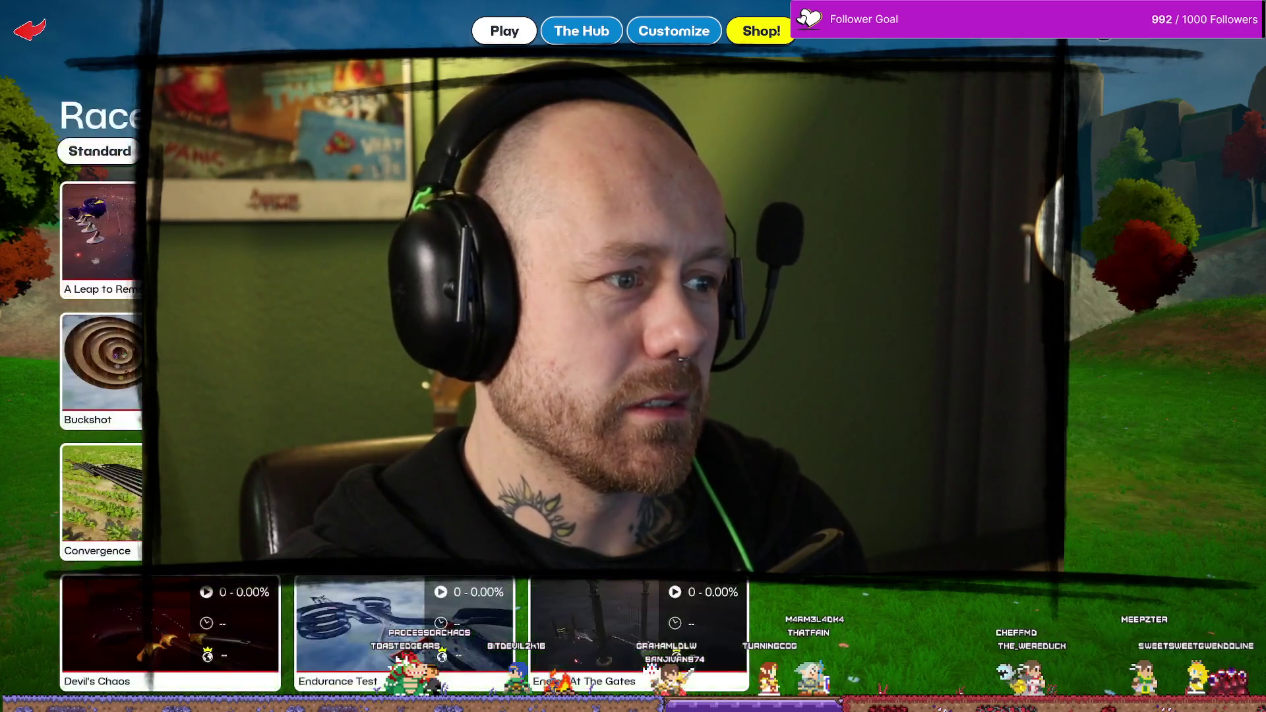
{"action": "scroll", "coordinate": [402, 435], "scroll_direction": "down", "scroll_amount": 5}
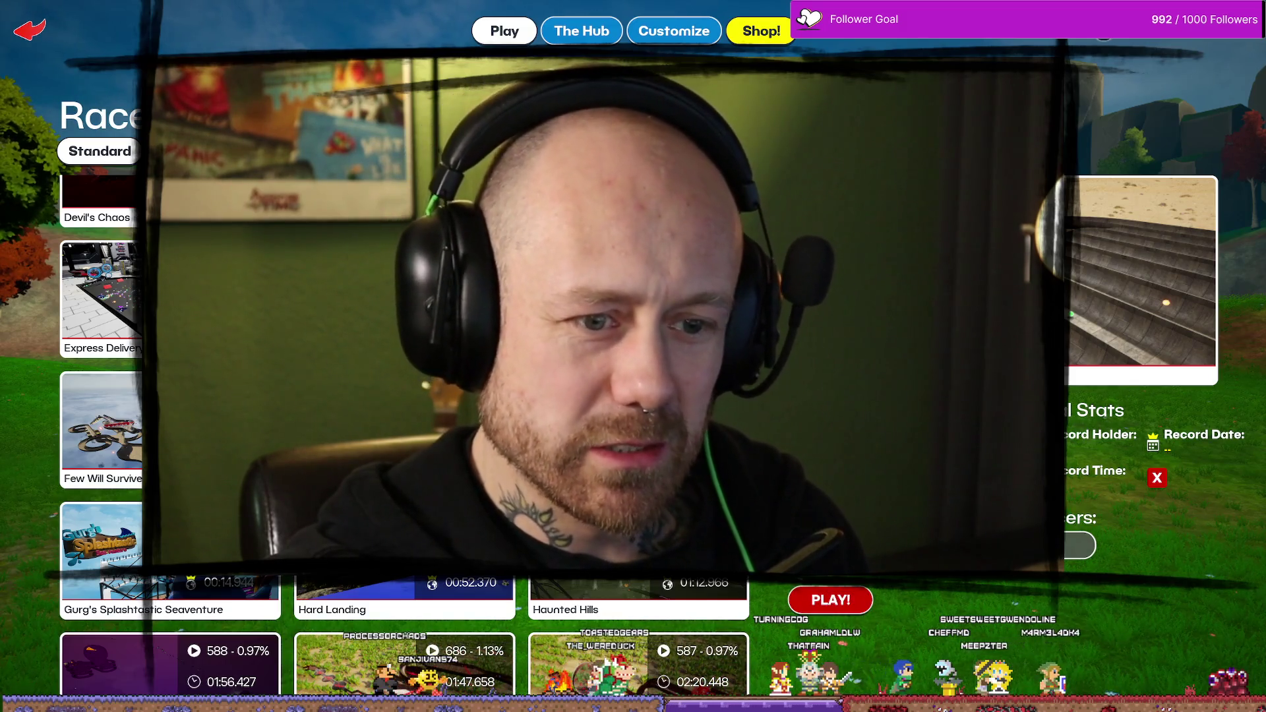
{"action": "left_click", "coordinate": [817, 603]}
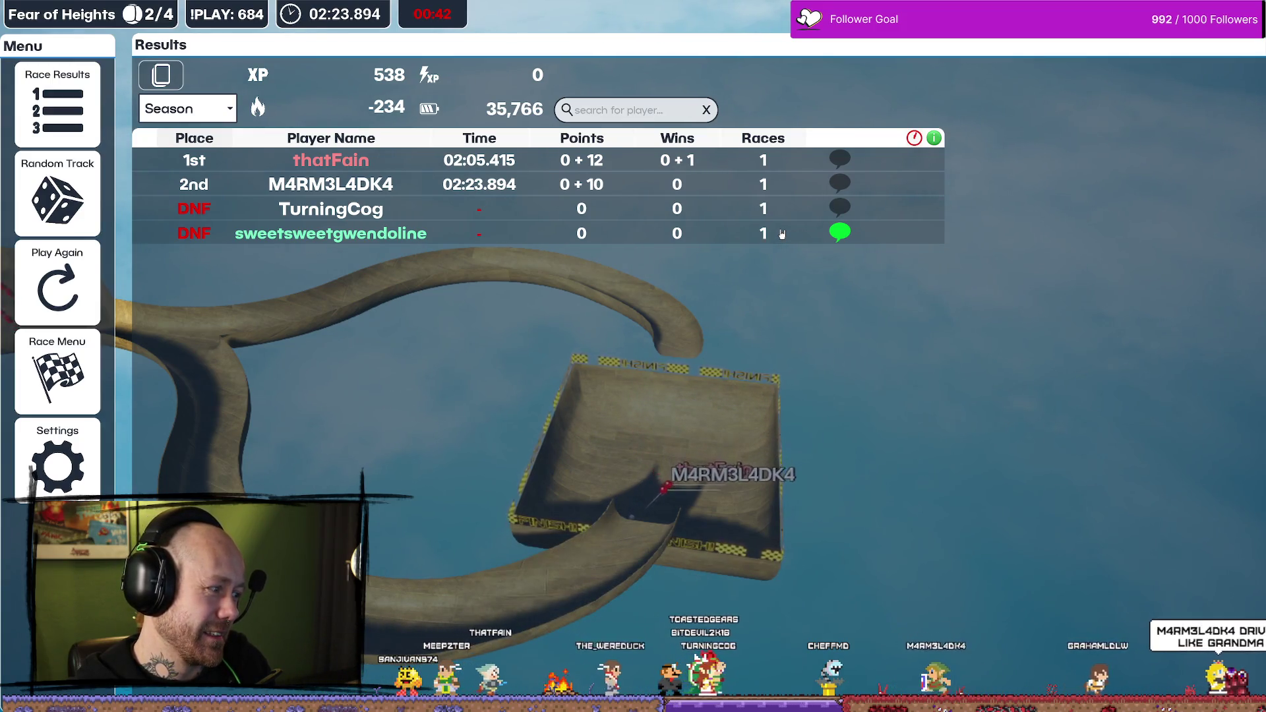
Step: Check the fourth-place player's chat history, then load the random track Express Delivery and start its countdown
{"action": "left_click", "coordinate": [843, 233]}
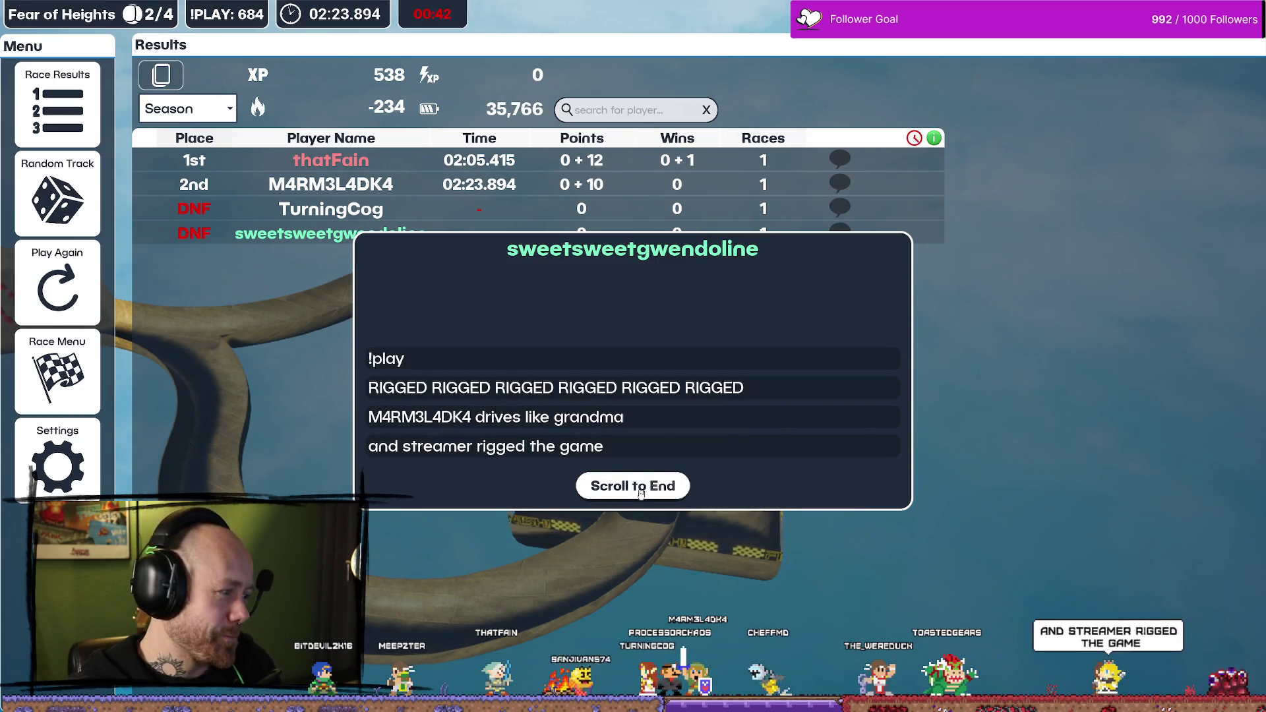
{"action": "left_click", "coordinate": [749, 274]}
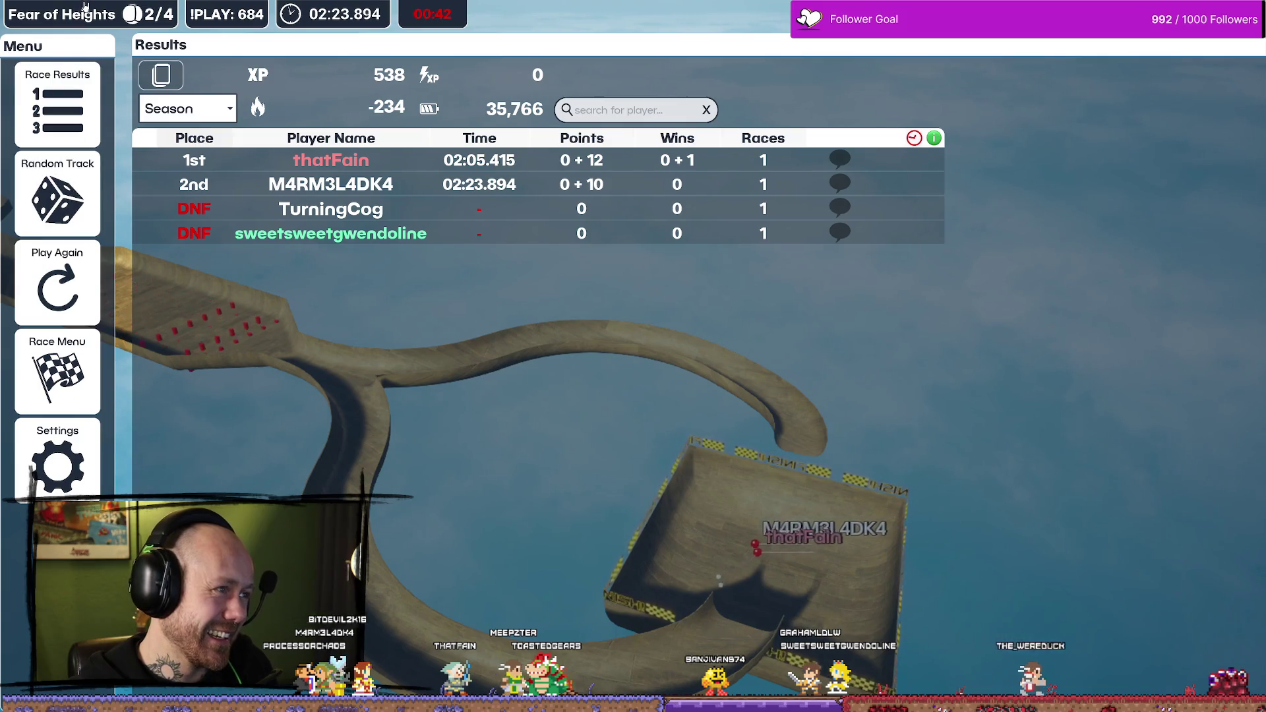
{"action": "left_click", "coordinate": [73, 187]}
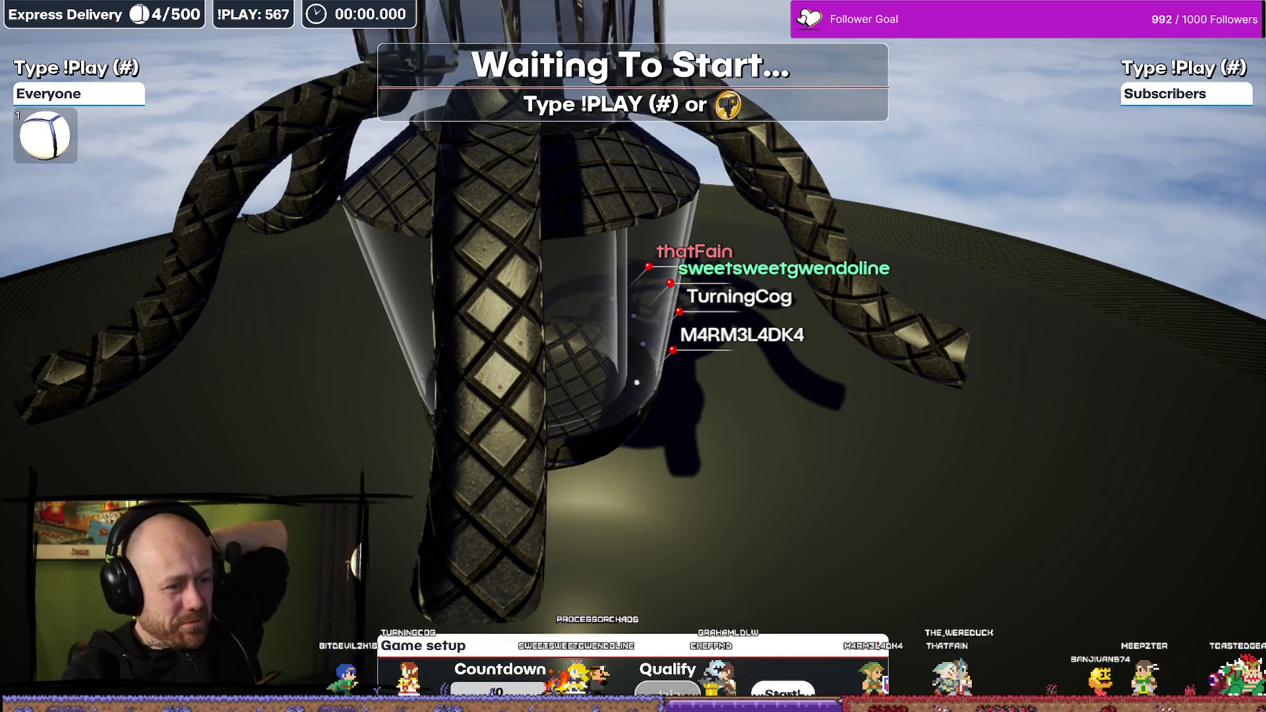
{"action": "left_click", "coordinate": [810, 690]}
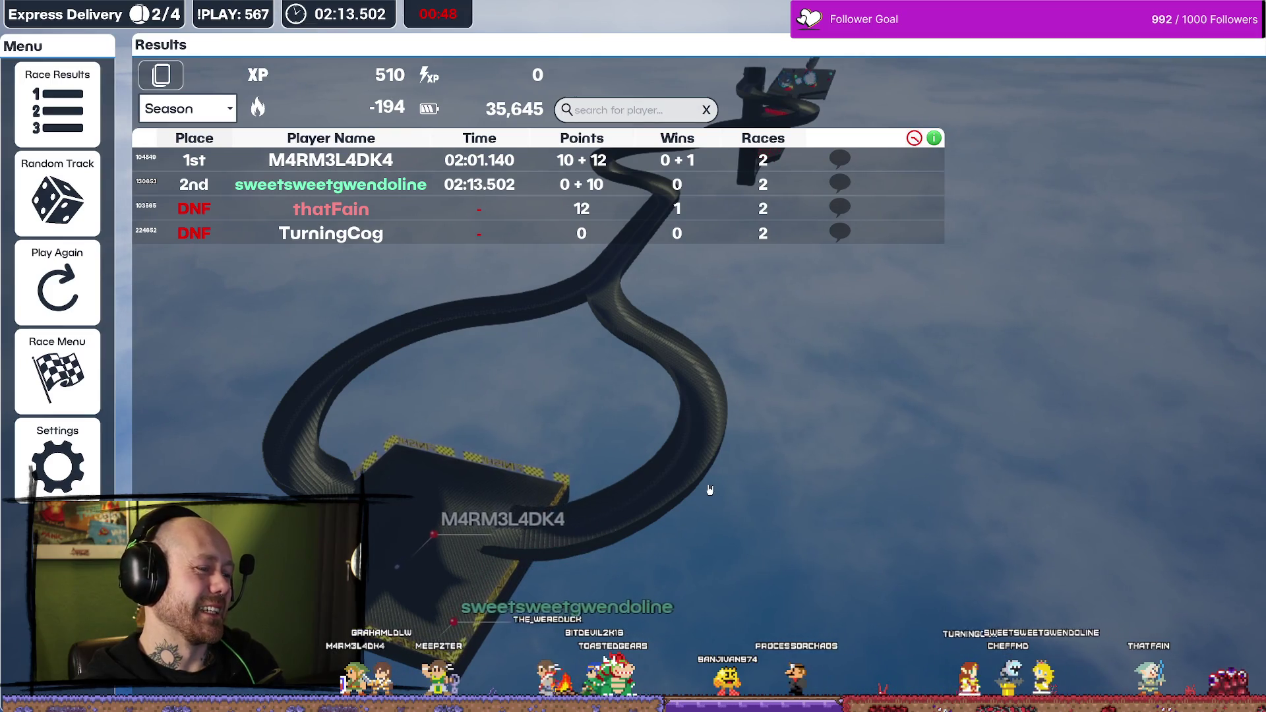
Step: Open the game settings from the Season results screen
{"action": "left_click", "coordinate": [58, 461]}
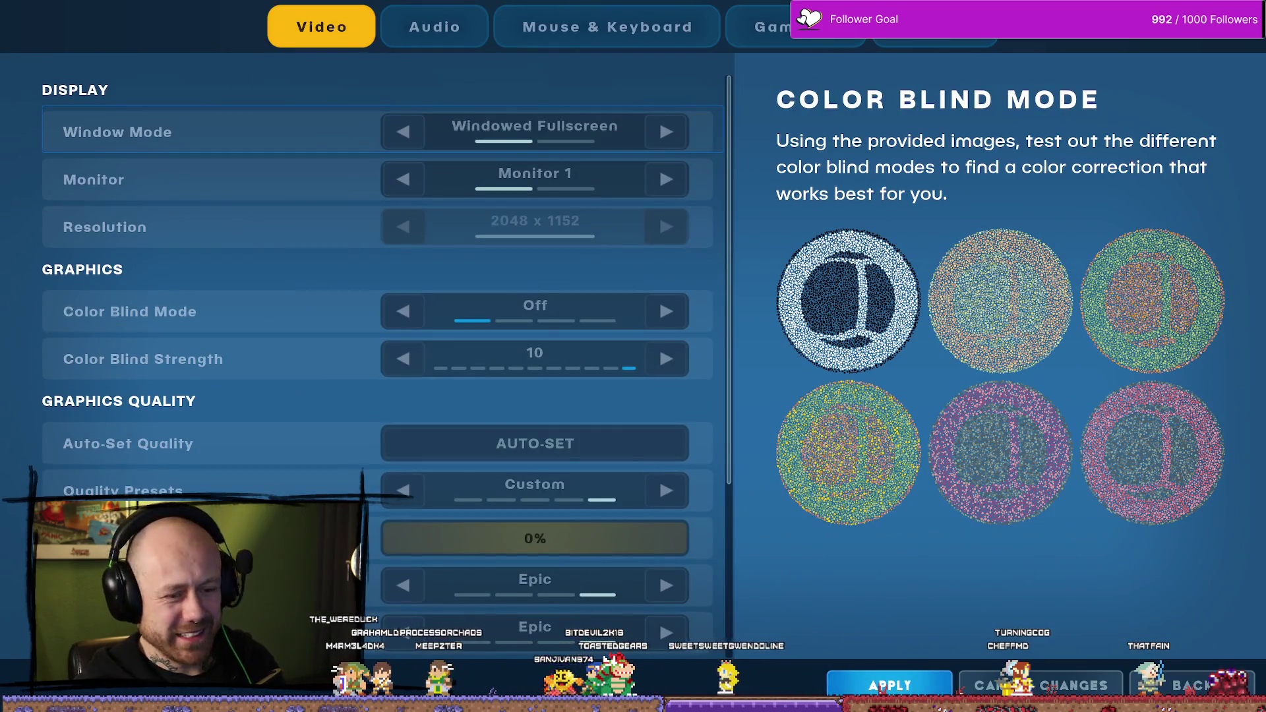
Step: Apply the settings and exit back to the results, then reopen settings and dismiss the unapplied-settings warning
{"action": "left_click", "coordinate": [1187, 686]}
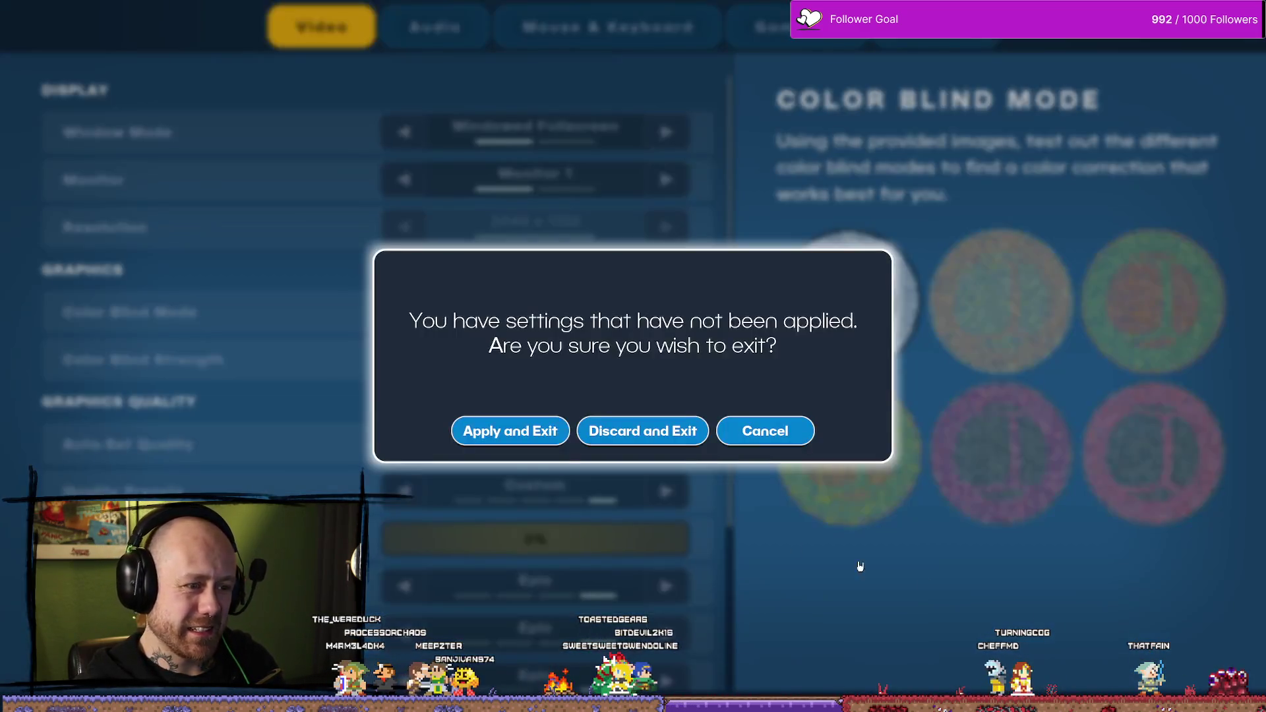
{"action": "left_click", "coordinate": [513, 432]}
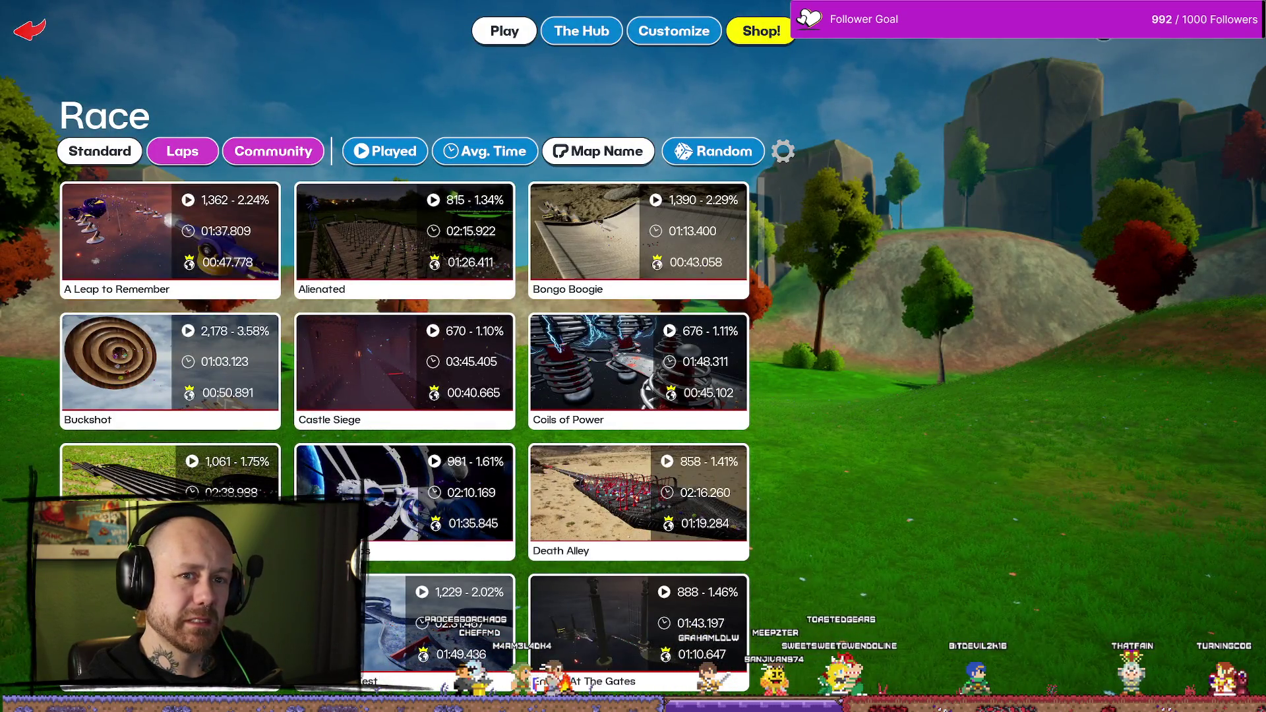
{"action": "key", "text": "Escape"}
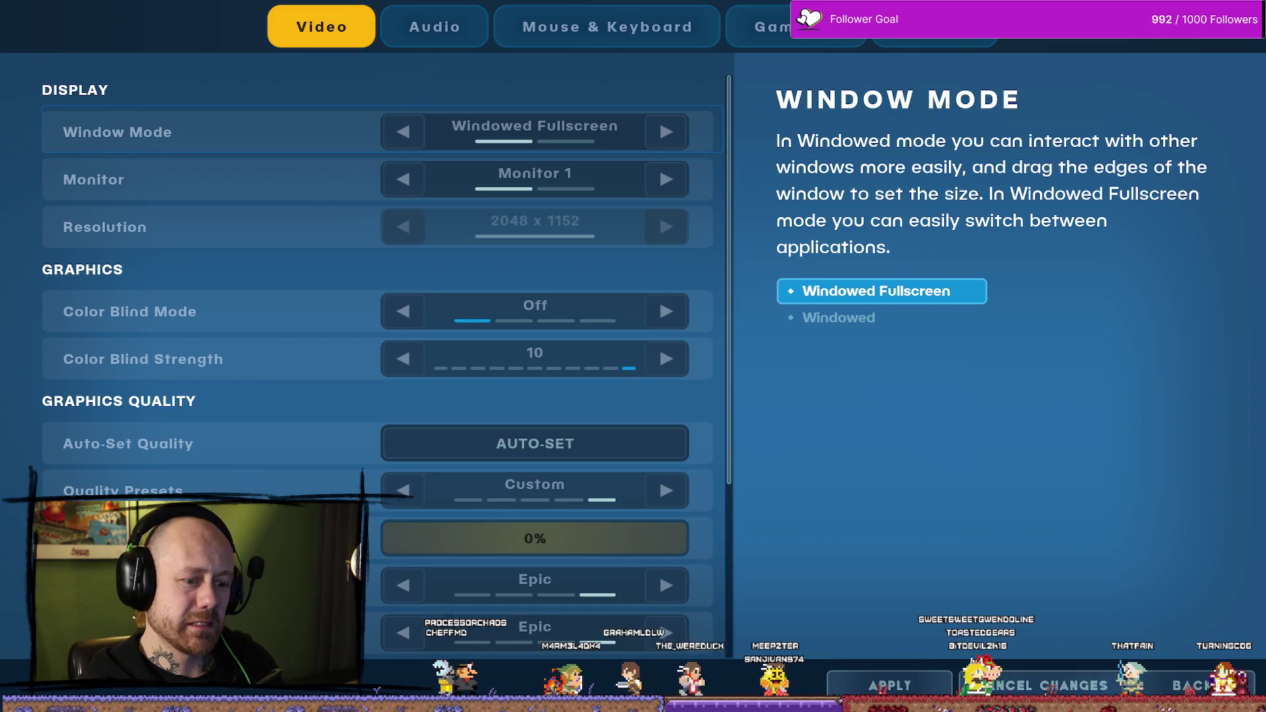
{"action": "key", "text": "Escape"}
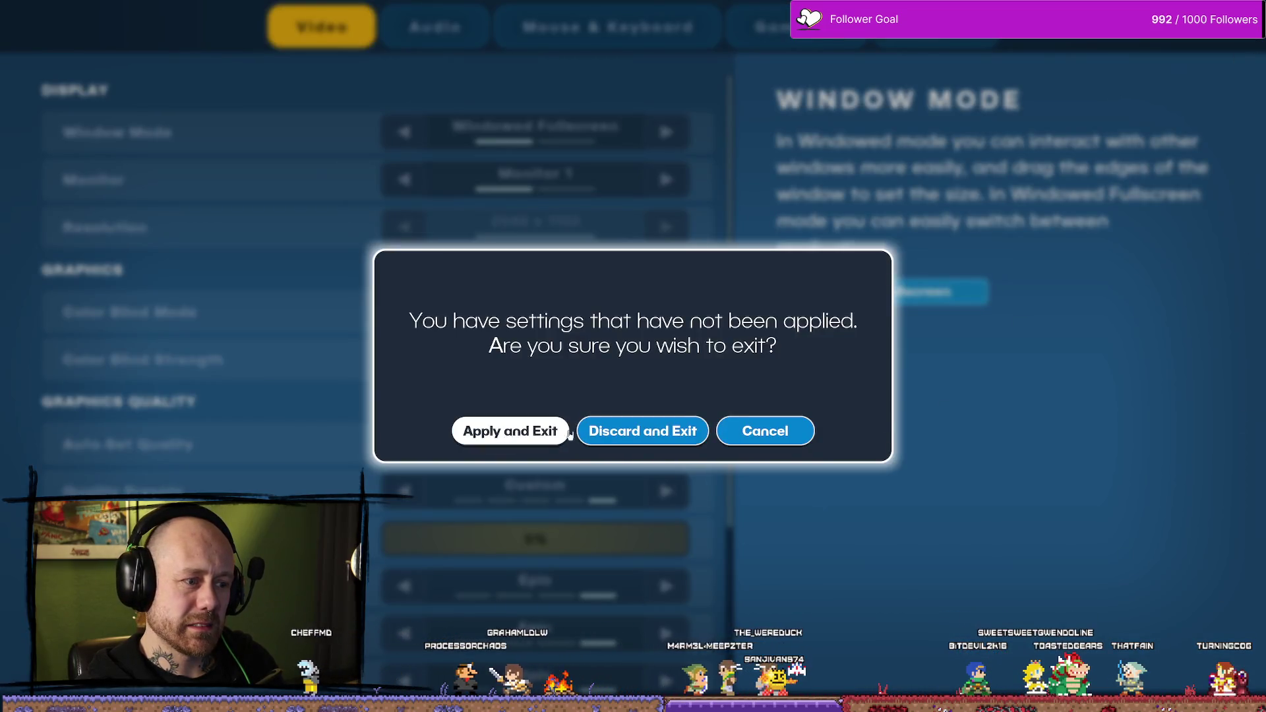
{"action": "left_click", "coordinate": [765, 431]}
Step: Apply the settings to reach the Race map list, cancel the quit prompt, and switch to the Unreal Editor
{"action": "key", "text": "Escape"}
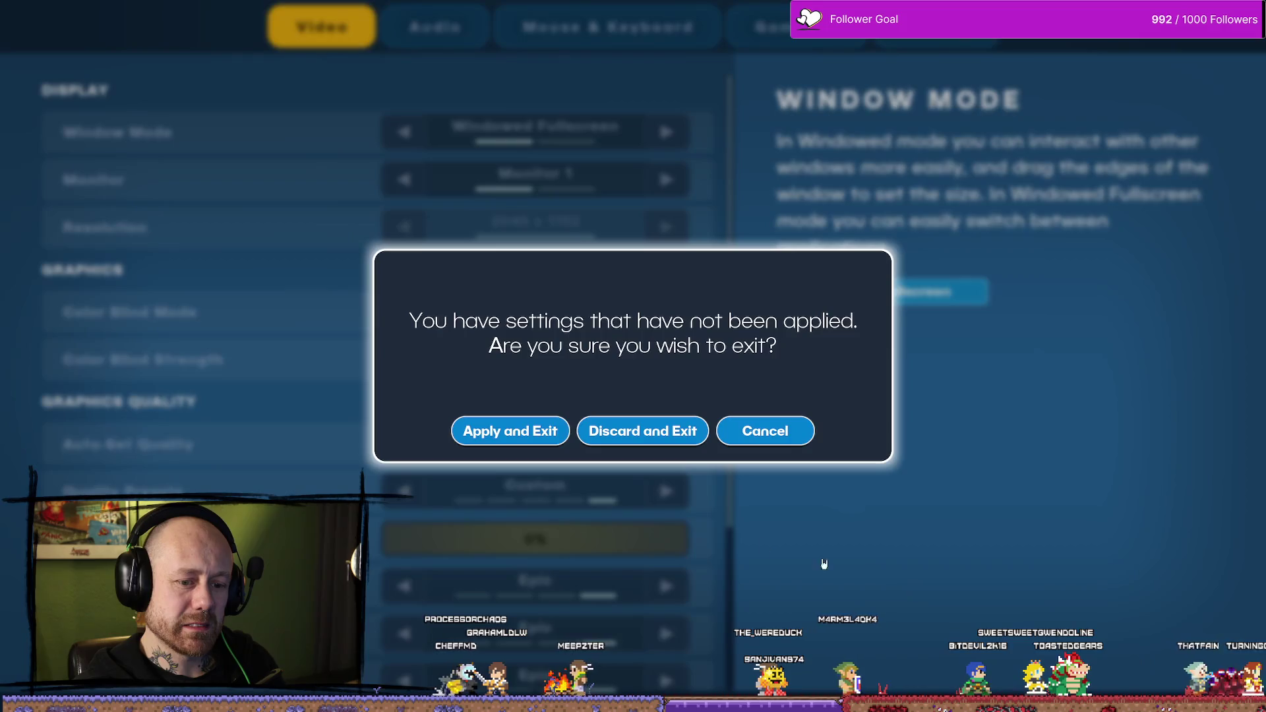
{"action": "left_click", "coordinate": [512, 430]}
{"action": "key", "text": "Escape"}
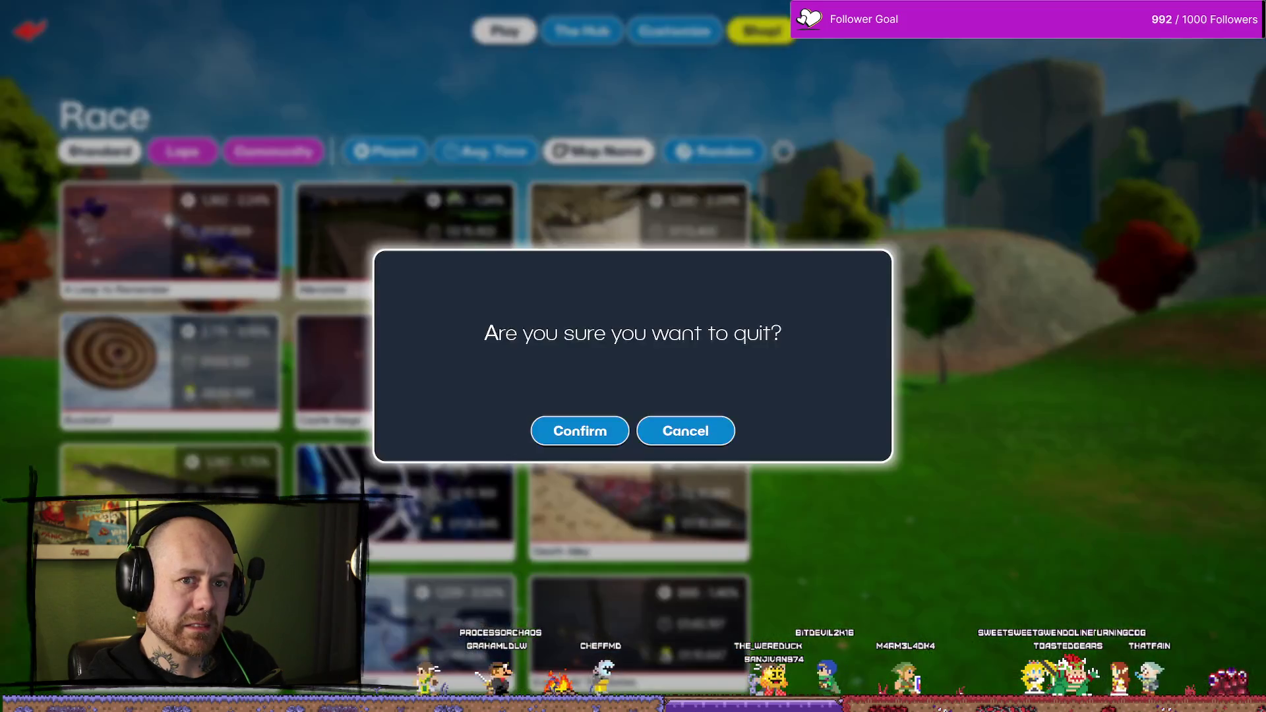
{"action": "key", "text": "Escape"}
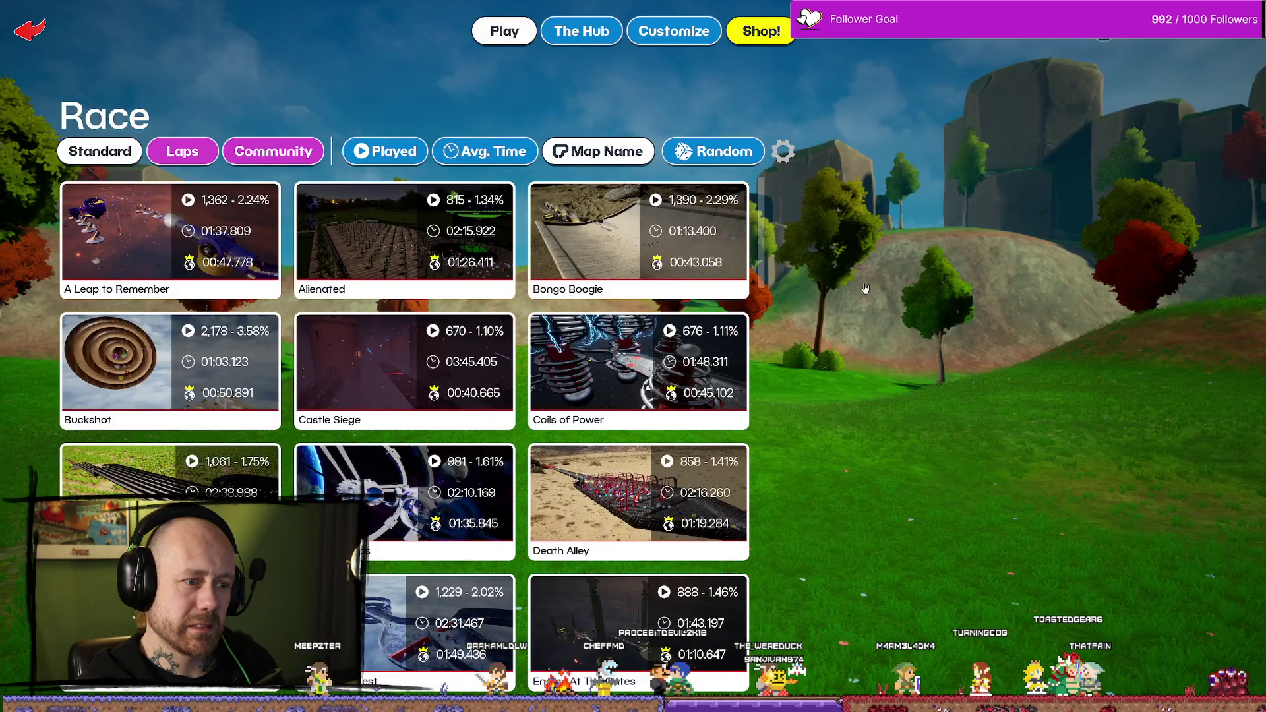
{"action": "key", "text": "alt+Tab"}
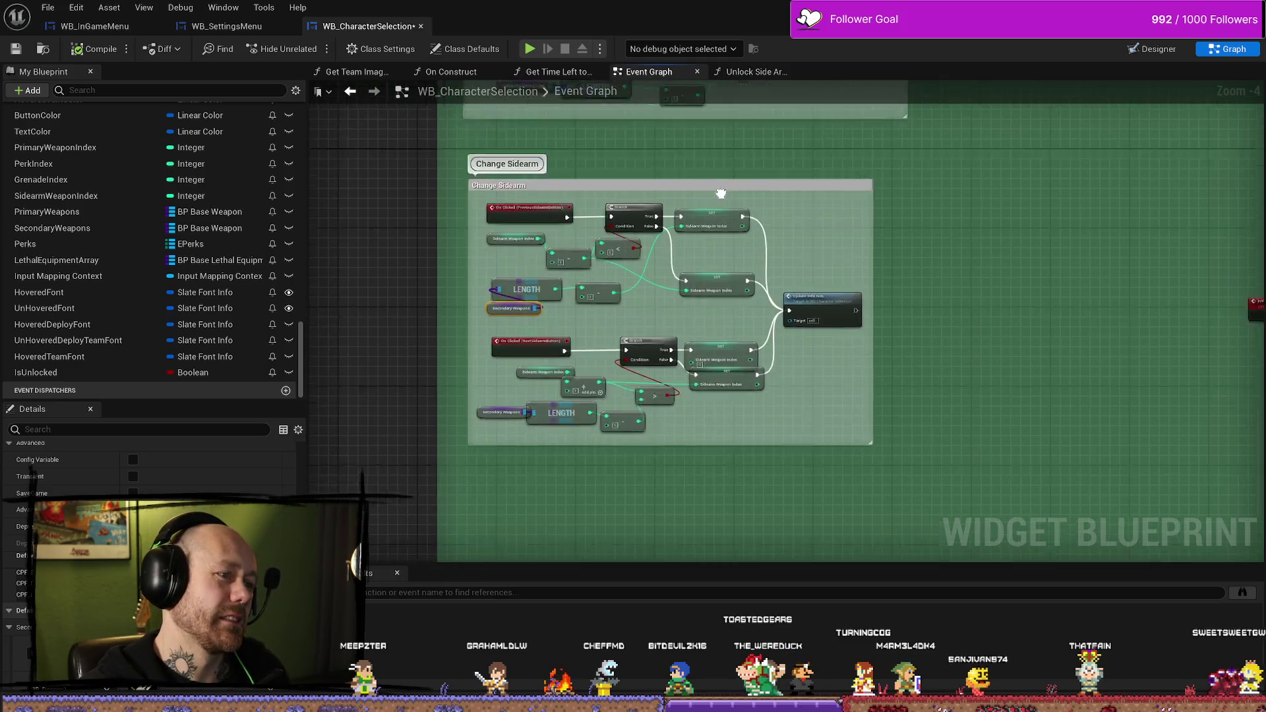
Step: Zoom into the Change Sidearm comment box in the WB_CharacterSelection Event Graph
{"action": "scroll", "coordinate": [614, 256], "scroll_direction": "up", "scroll_amount": 3}
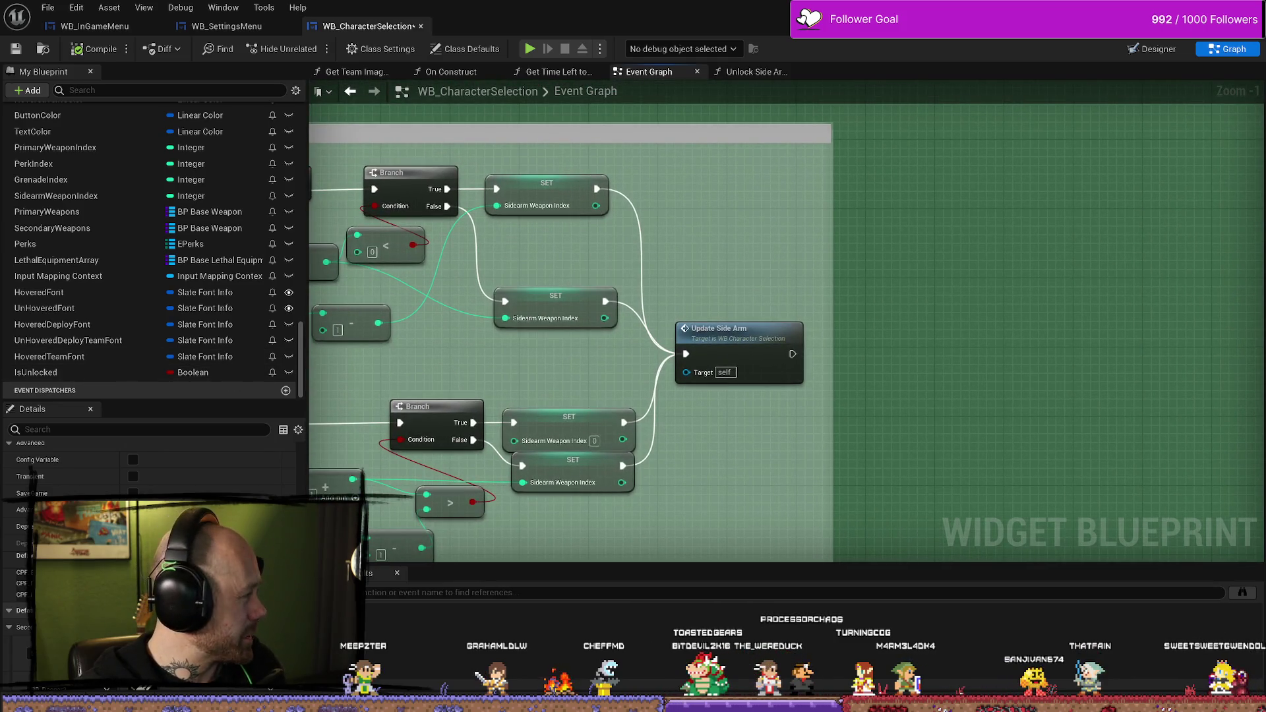